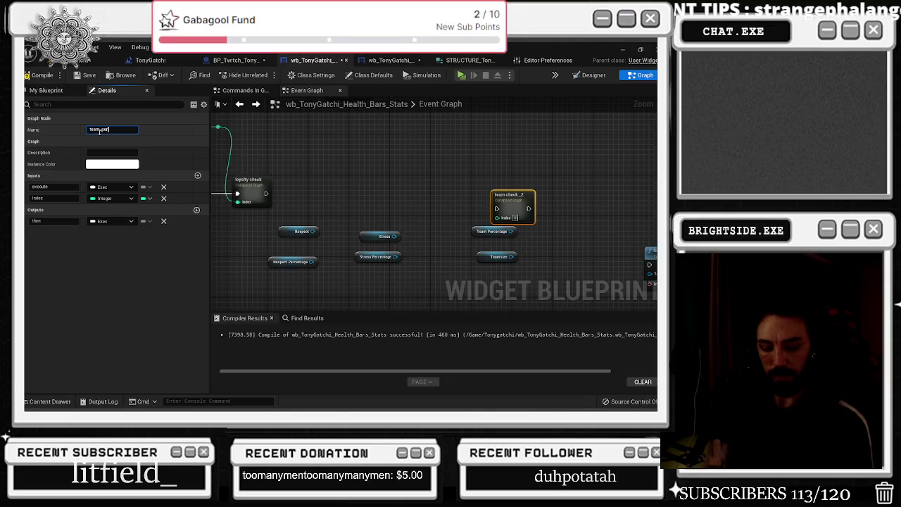
Step: Name the collapsed graph 'team_percentage check' and arrange it beside the Team Percentage and Teamsize nodes
text(eck)
key(Return)
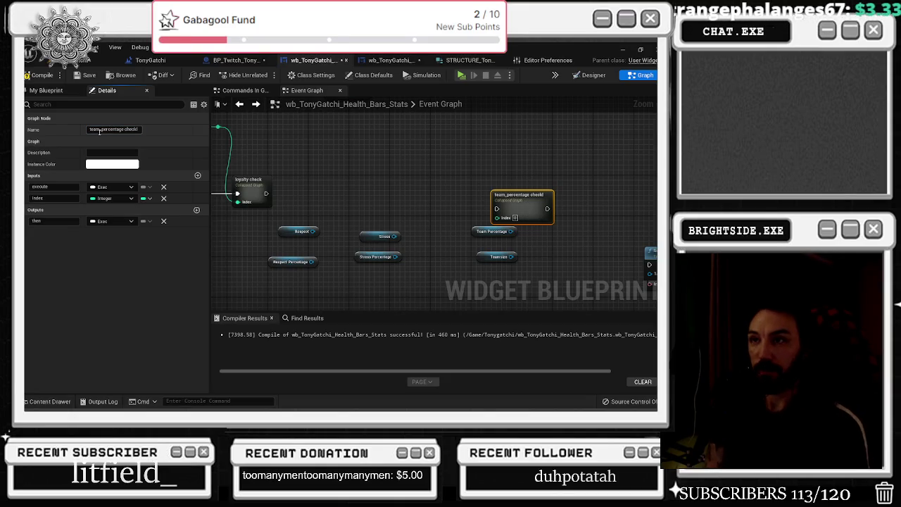
drag(517, 194, 467, 162)
drag(586, 233, 489, 171)
click(138, 129)
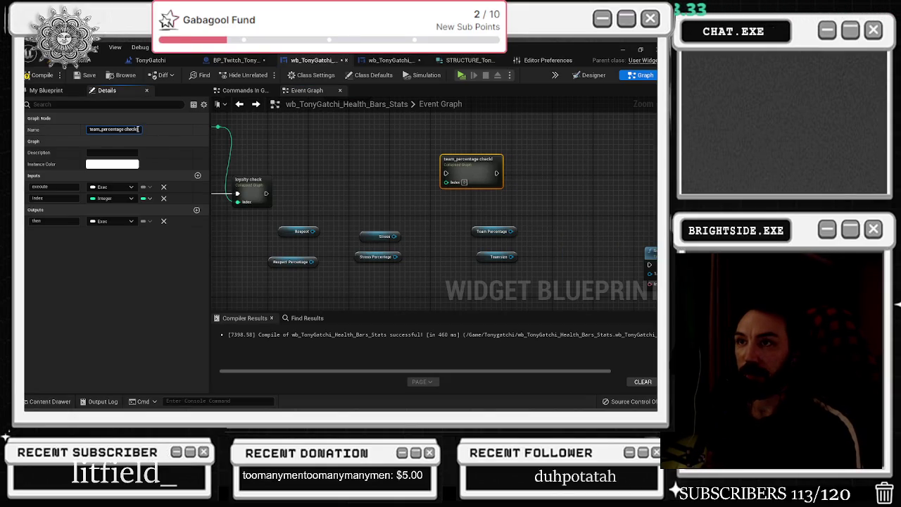
click(423, 148)
click(464, 169)
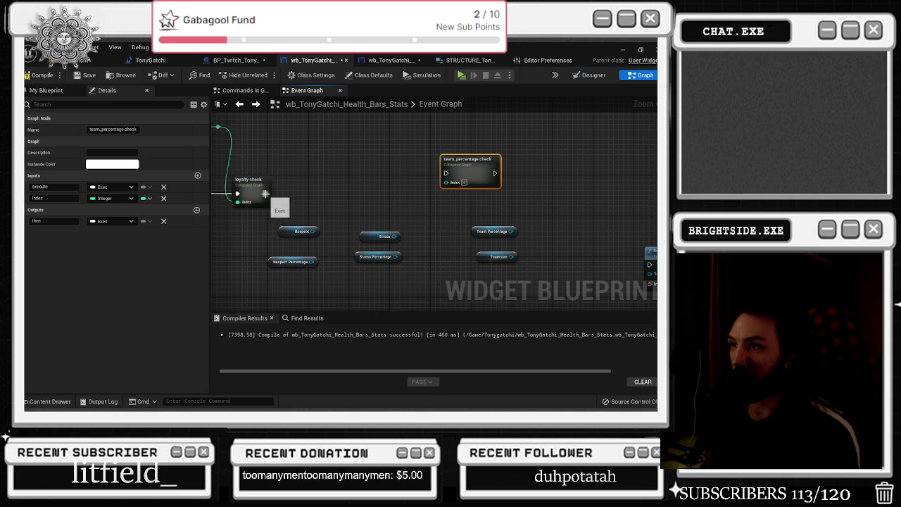
drag(464, 169, 499, 182)
drag(469, 224, 428, 251)
drag(493, 232, 466, 227)
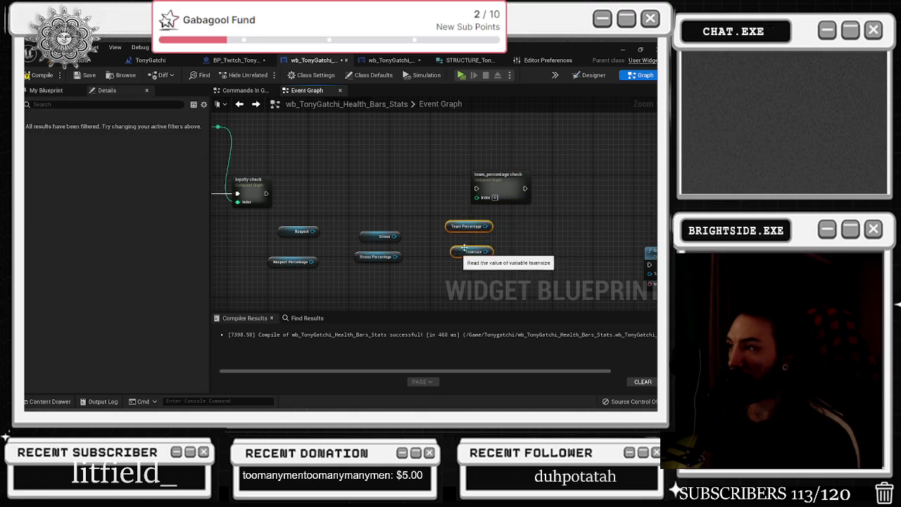
drag(499, 180, 530, 186)
click(503, 225)
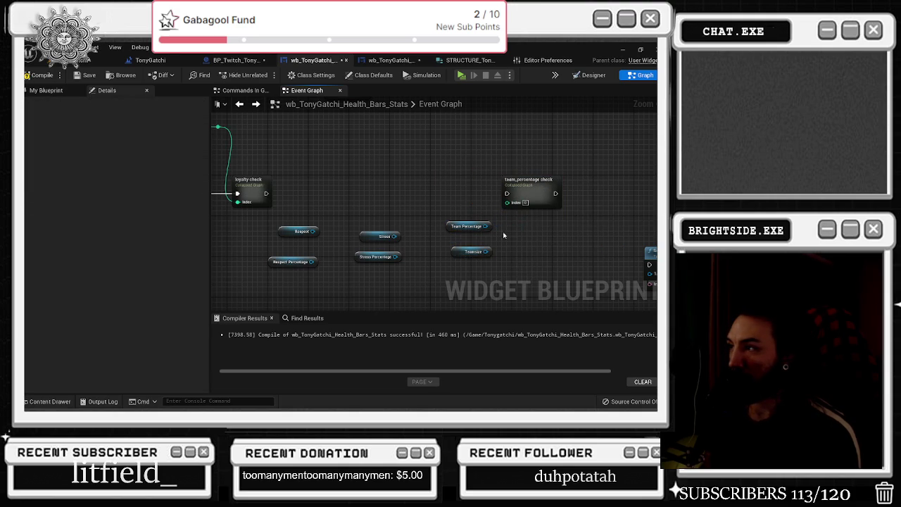
Step: Wire the structure's Team Size output into team_percentage check's Index through a tidy reroute point
mouse_move(313, 220)
mouse_down()
mouse_move(492, 242)
mouse_move(423, 227)
mouse_up()
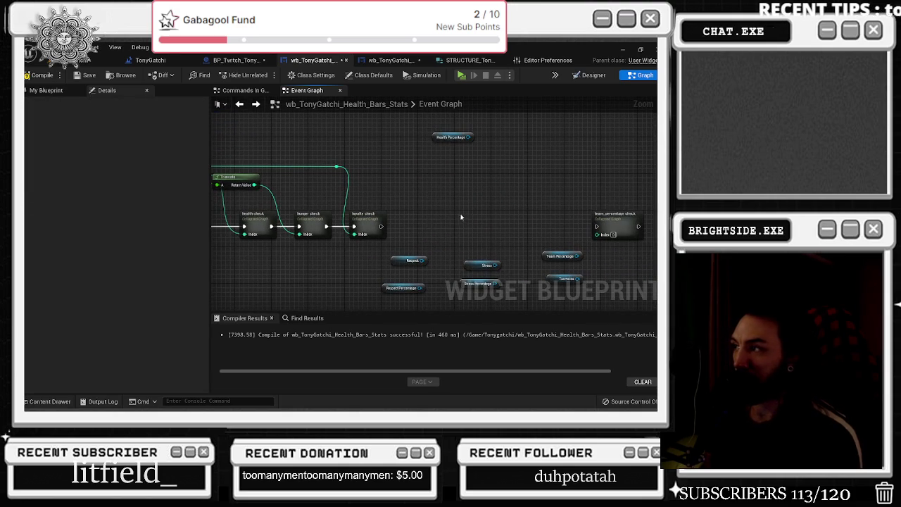
drag(319, 170, 370, 176)
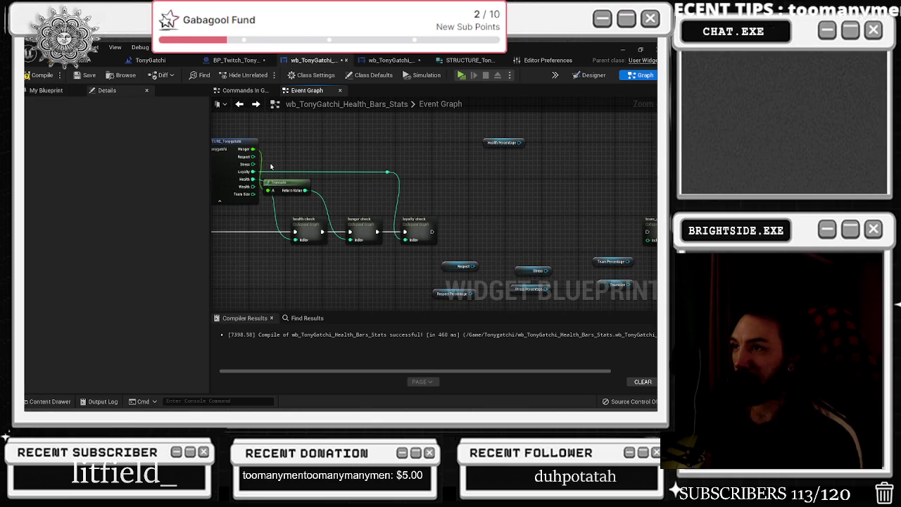
drag(270, 166, 275, 156)
mouse_move(233, 190)
mouse_down()
mouse_move(584, 207)
mouse_move(629, 238)
mouse_up()
double_click(570, 235)
mouse_move(569, 233)
mouse_down()
mouse_move(599, 192)
mouse_move(440, 157)
mouse_up()
drag(429, 212, 476, 274)
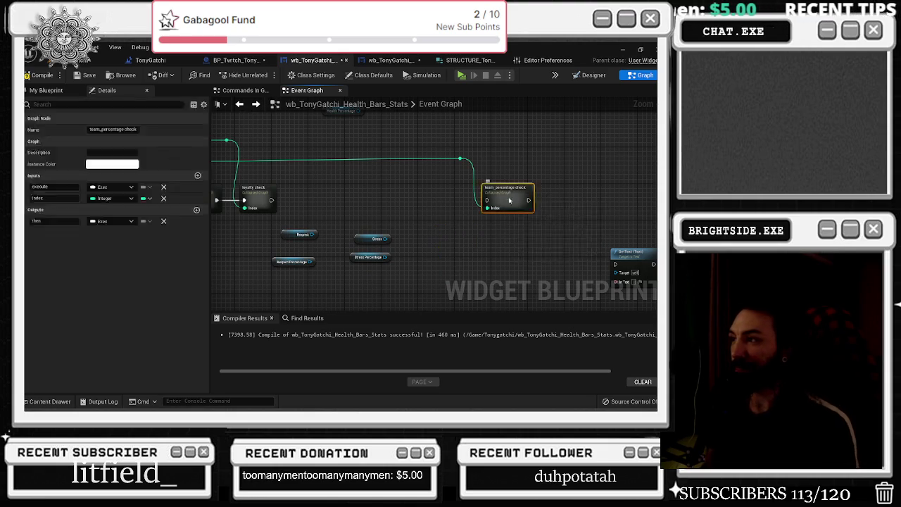
Step: Inside team_percentage check, wire Teamsize and Team Percentage into the setters and delete the Health nodes
double_click(490, 187)
drag(531, 224, 568, 224)
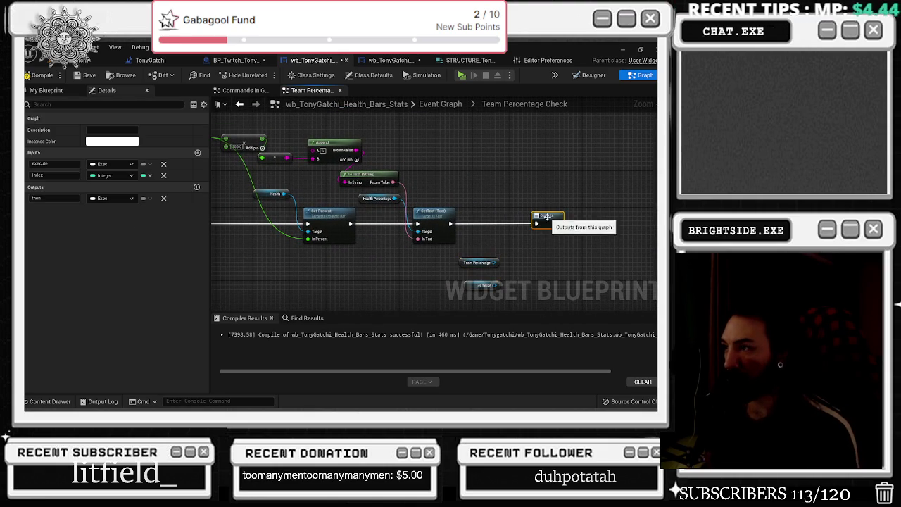
drag(509, 254, 446, 281)
mouse_move(471, 288)
mouse_down()
mouse_move(449, 290)
mouse_move(495, 256)
mouse_move(529, 254)
mouse_move(355, 228)
mouse_move(386, 198)
mouse_up()
click(384, 211)
drag(476, 217, 495, 199)
drag(327, 144, 485, 169)
key(Delete)
Step: Rearrange the Select, multiply and Inputs nodes and shift Set Percent and Teamsize left
drag(367, 152, 425, 193)
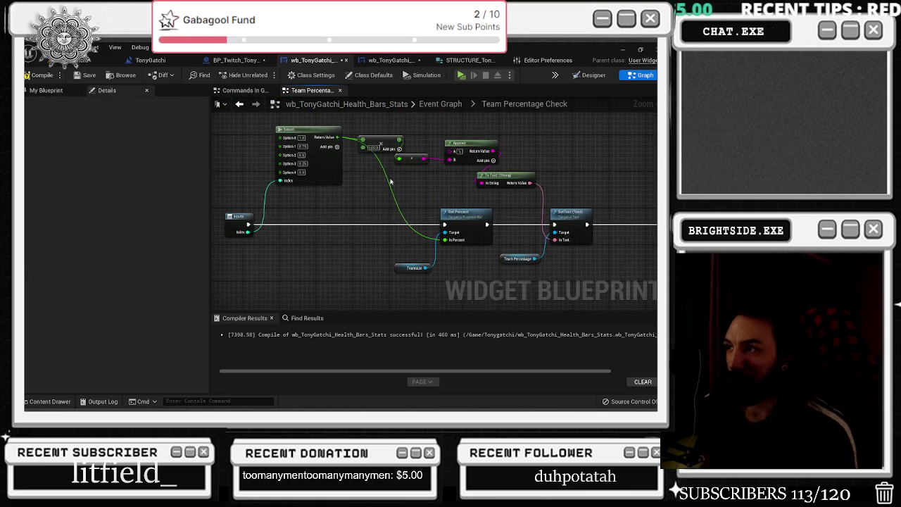
drag(301, 133, 273, 136)
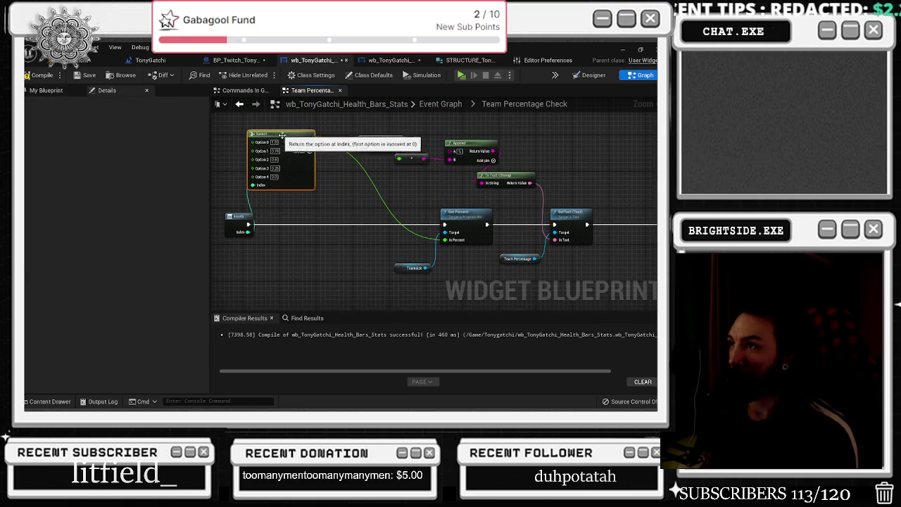
drag(363, 138, 352, 139)
right_click(384, 145)
click(403, 161)
drag(402, 161, 407, 128)
click(368, 144)
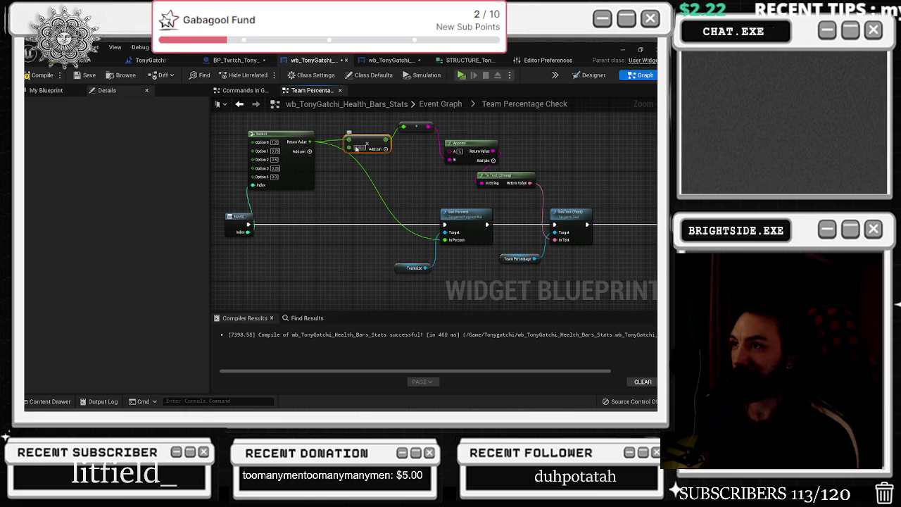
drag(240, 215, 230, 216)
drag(279, 142, 289, 141)
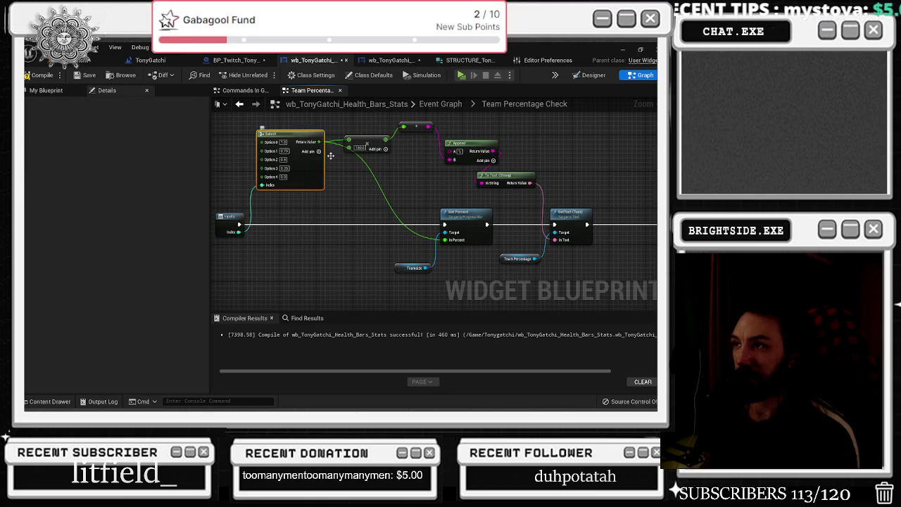
ctrl+click(476, 236)
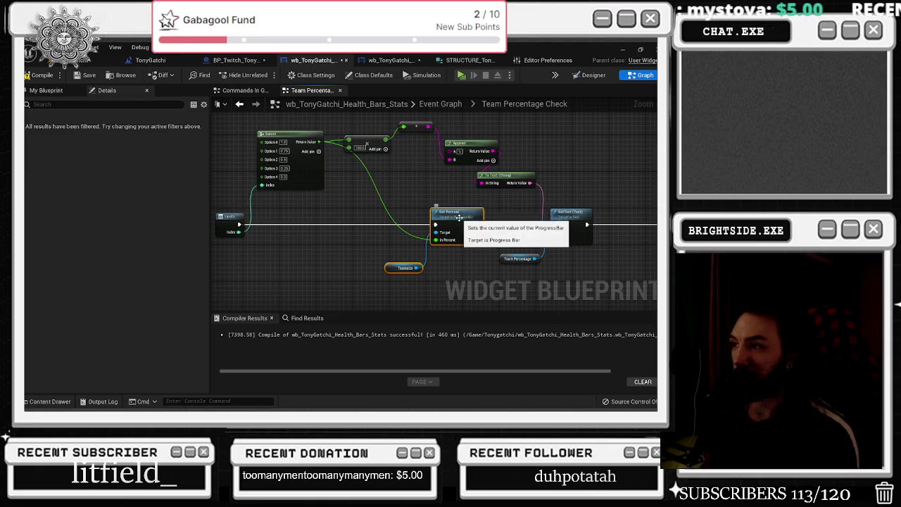
drag(475, 235, 466, 236)
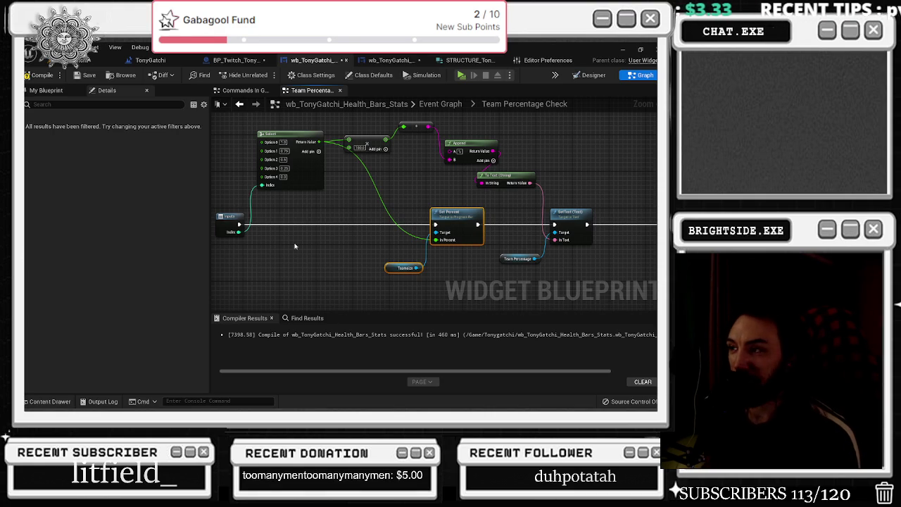
Step: Line up the Inputs and Select nodes and bring the Select node's option values into view
drag(295, 245, 327, 259)
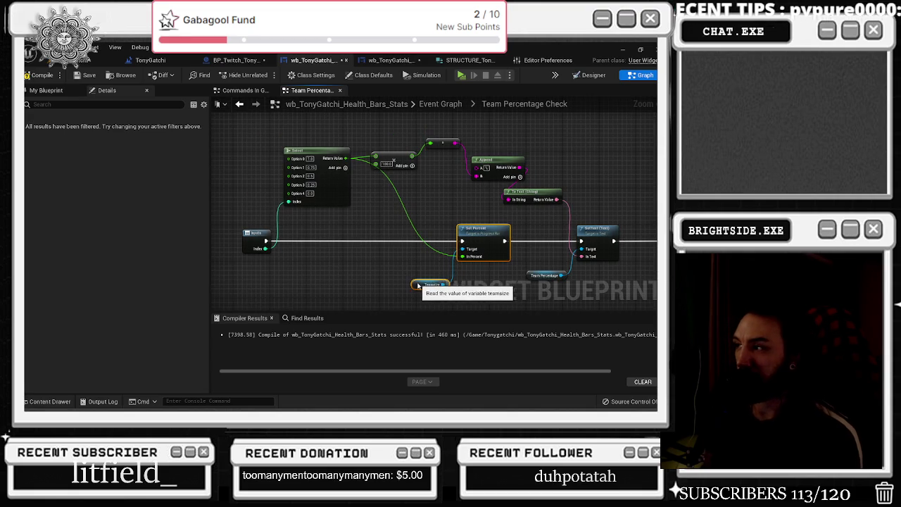
drag(447, 187, 403, 244)
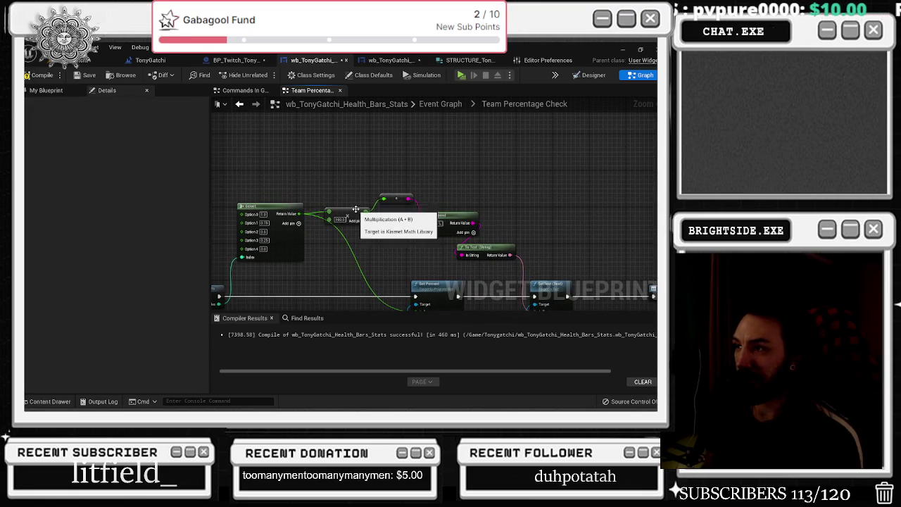
drag(331, 243, 395, 206)
drag(294, 252, 271, 253)
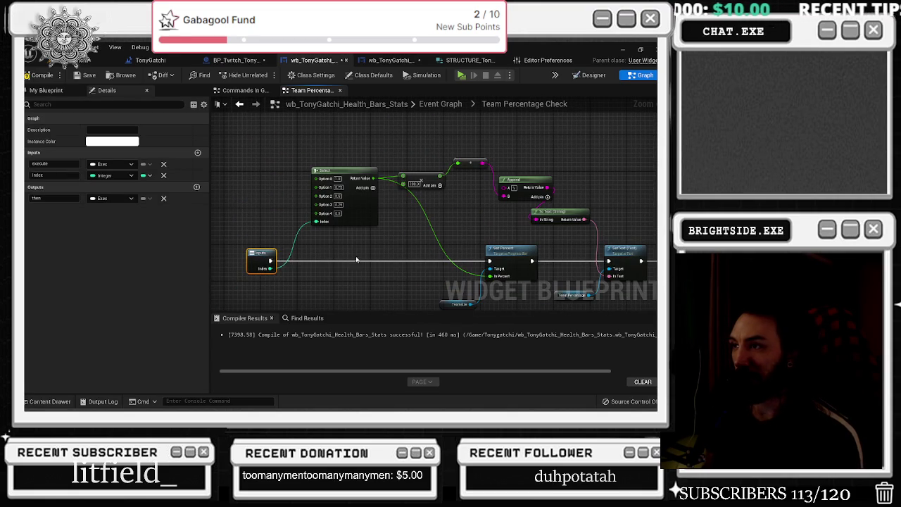
drag(318, 170, 304, 170)
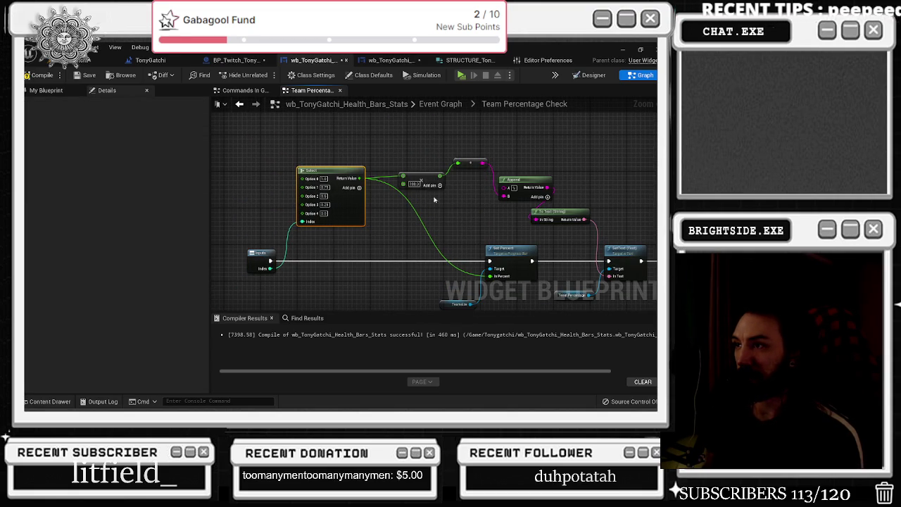
mouse_move(455, 209)
mouse_down()
mouse_move(416, 207)
mouse_move(366, 187)
mouse_move(370, 231)
mouse_up()
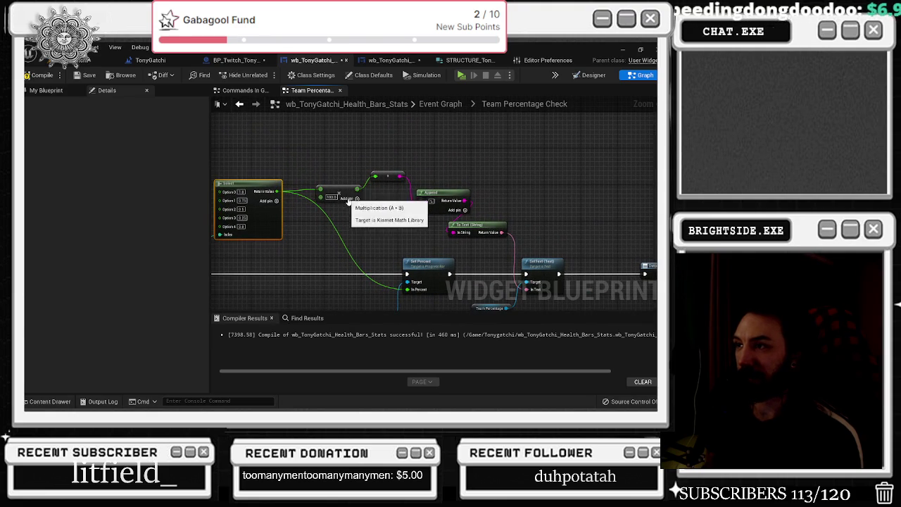
scroll(340, 213, up, 1)
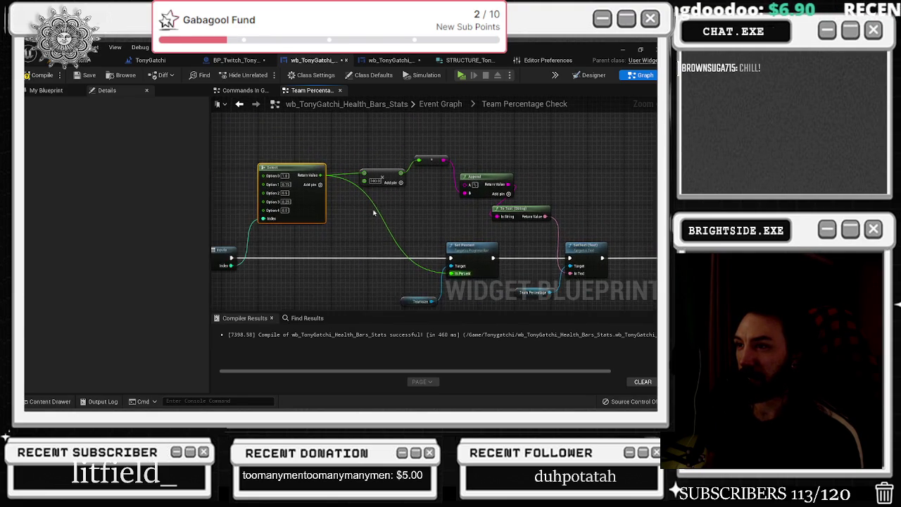
scroll(278, 214, up, 1)
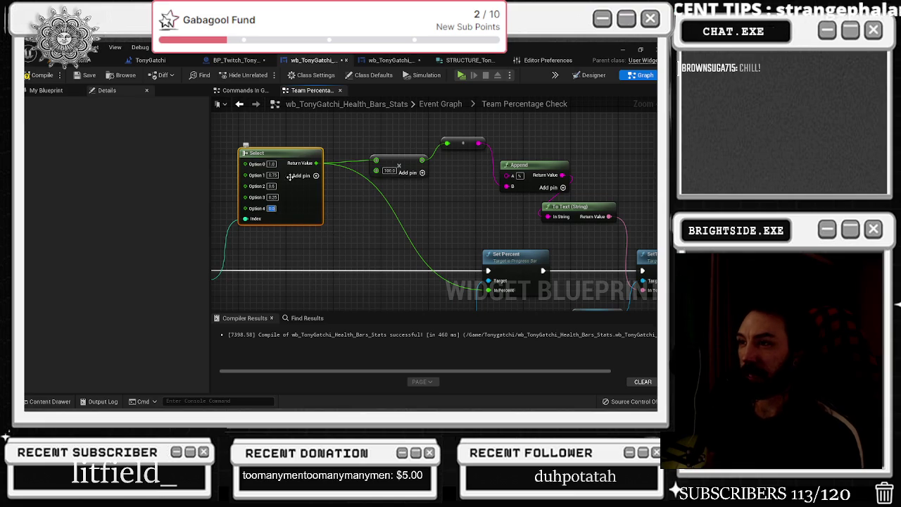
drag(271, 209, 344, 230)
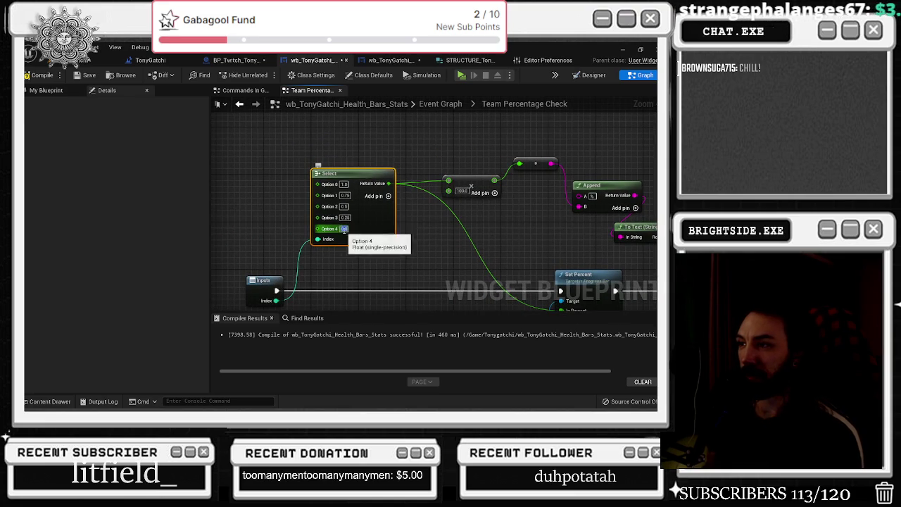
Step: Set the Select node's Option 3 to 0.75 and Option 1 to 0.25
click(345, 218)
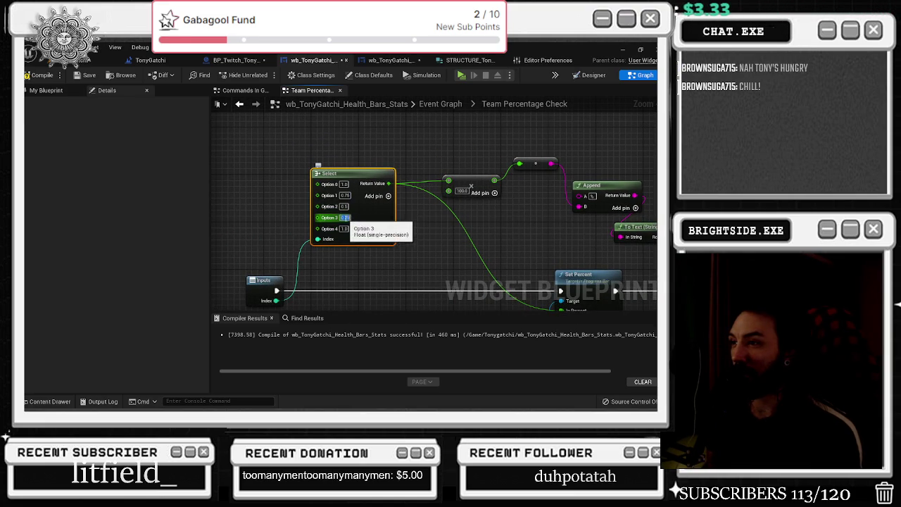
text(0.75)
key(Return)
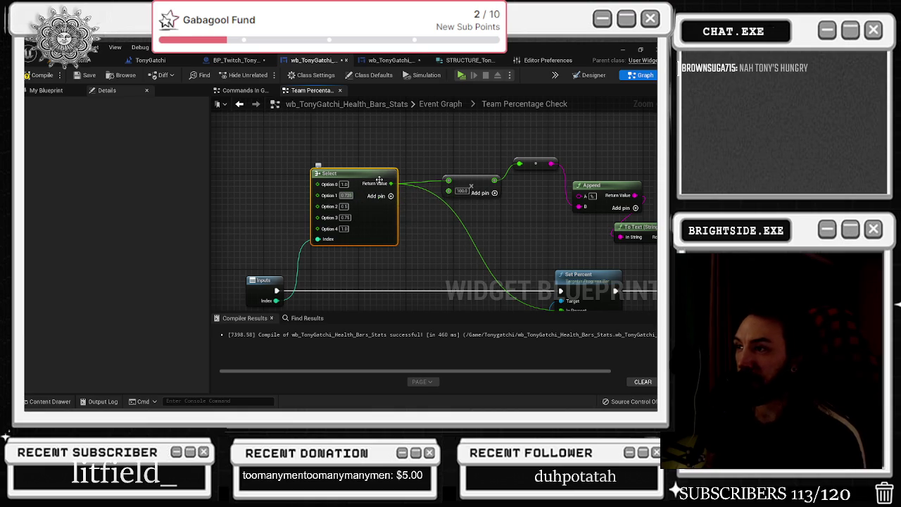
text(0.25)
key(shift+Tab)
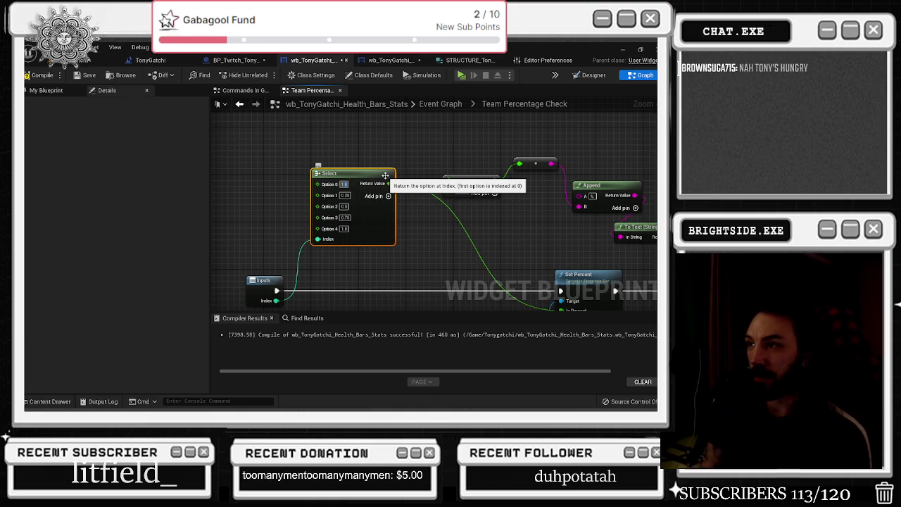
click(404, 176)
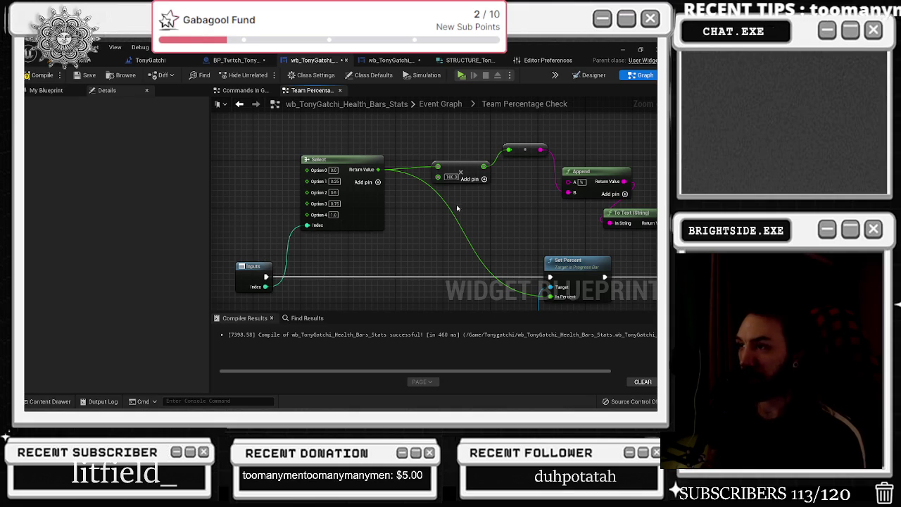
Step: Move Set Percent and TeamSize left and line up the Team Percentage getter with SetText and Outputs
drag(457, 208, 360, 214)
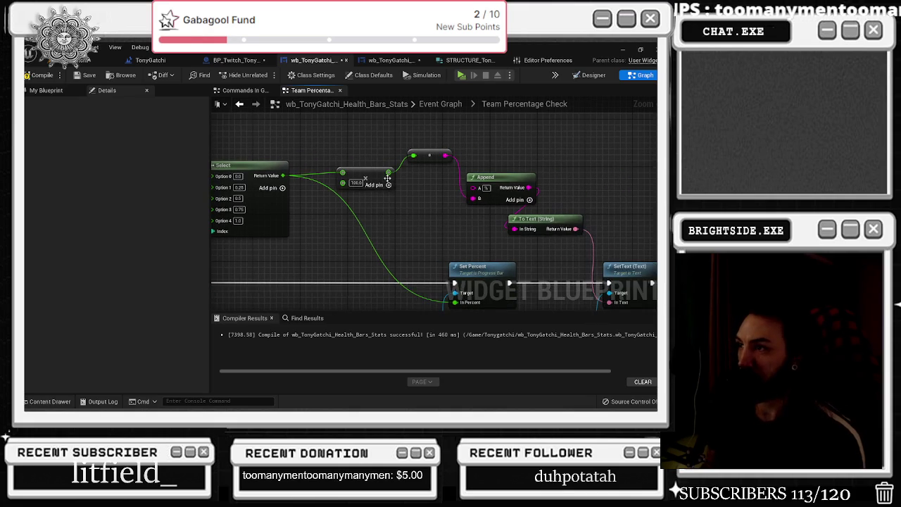
click(361, 177)
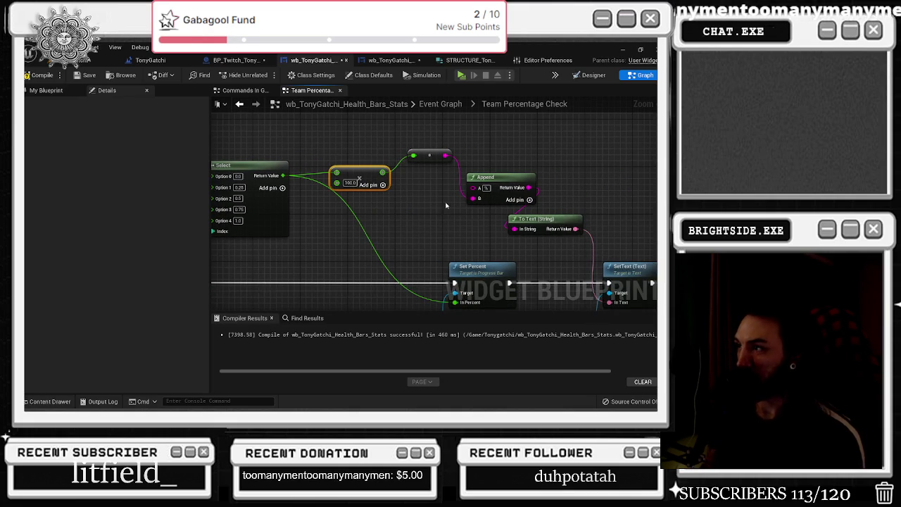
scroll(445, 205, down, 2)
drag(398, 190, 475, 258)
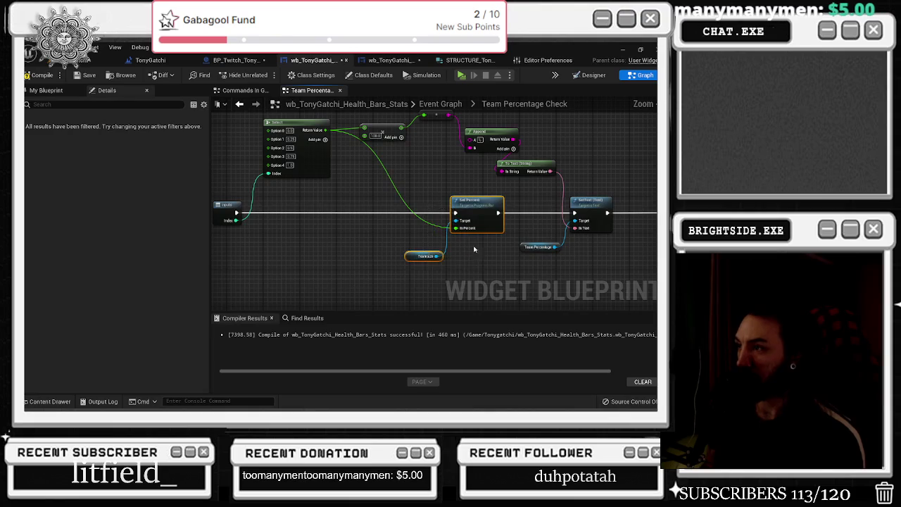
mouse_move(468, 211)
mouse_down()
mouse_move(373, 191)
mouse_move(502, 200)
mouse_up()
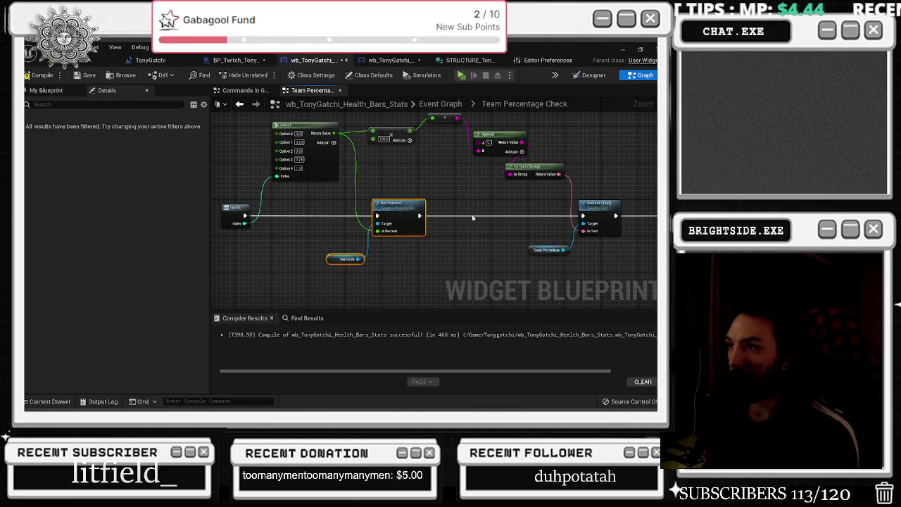
drag(433, 165, 408, 195)
scroll(377, 160, up, 1)
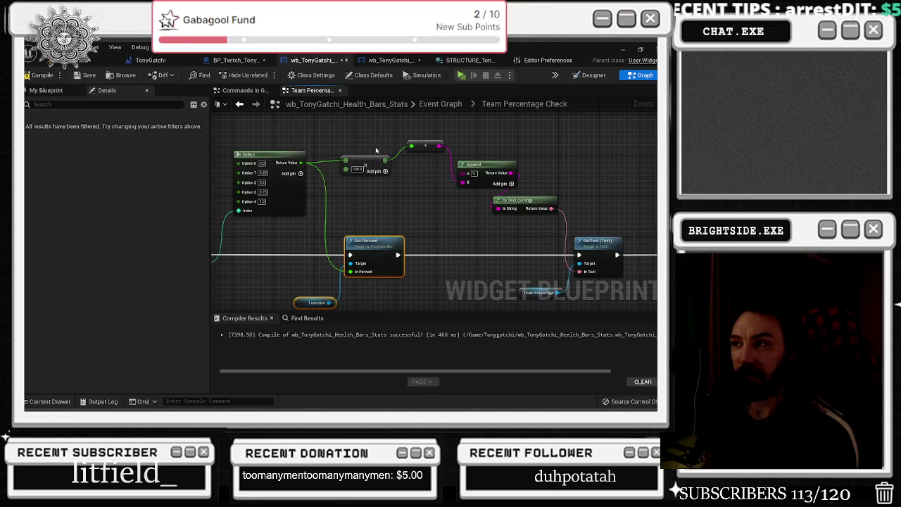
drag(539, 169, 497, 167)
mouse_move(507, 218)
mouse_down()
mouse_move(451, 204)
mouse_move(402, 215)
mouse_up()
drag(395, 265, 404, 269)
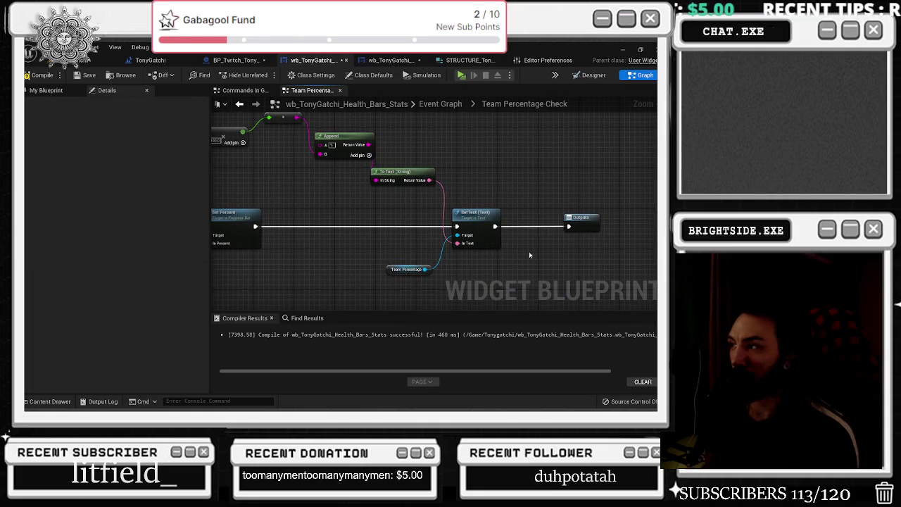
Step: Return to the parent Event Graph and look over its chain of check nodes
drag(343, 198, 386, 240)
click(239, 104)
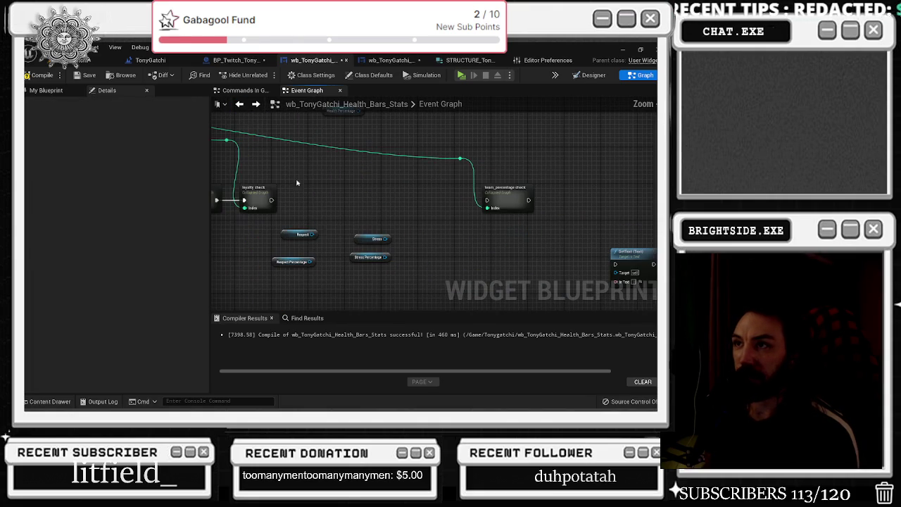
drag(451, 149, 539, 222)
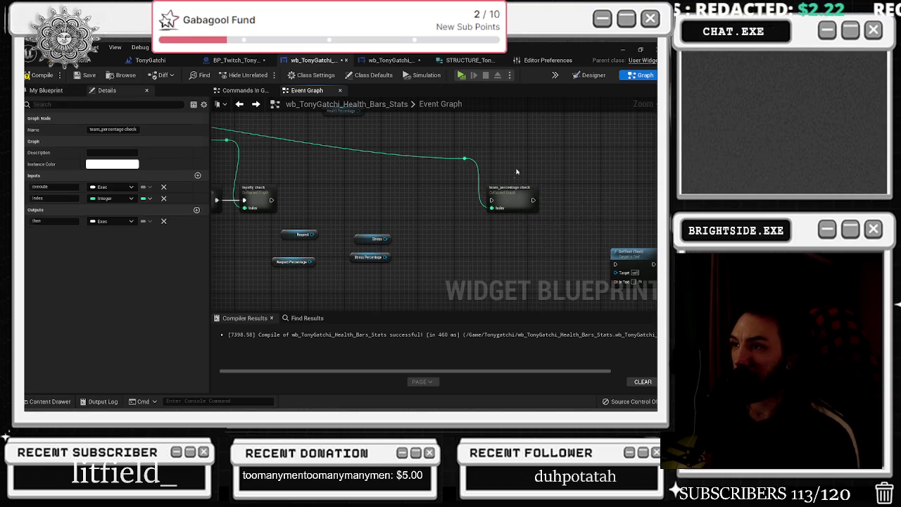
drag(536, 178, 500, 162)
mouse_move(449, 271)
mouse_down()
mouse_move(308, 259)
mouse_move(569, 215)
mouse_up()
Step: Duplicate loyalty check, chain the copy after it, and name it respect_check
click(356, 184)
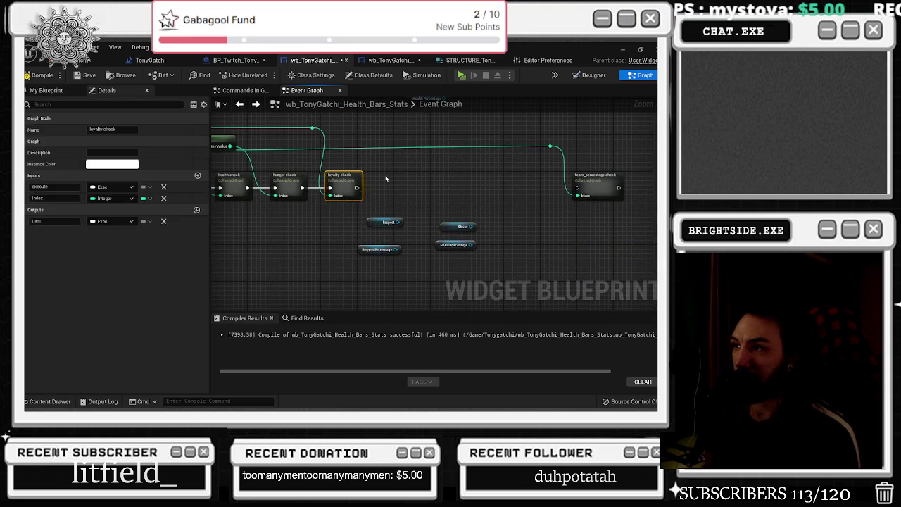
key(ctrl+c)
key(ctrl+v)
drag(359, 187, 395, 187)
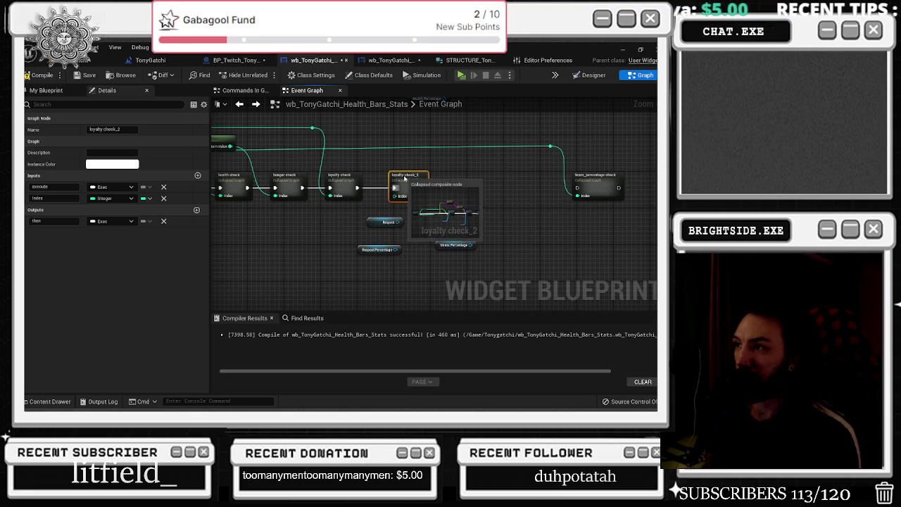
double_click(404, 175)
text(stressress)
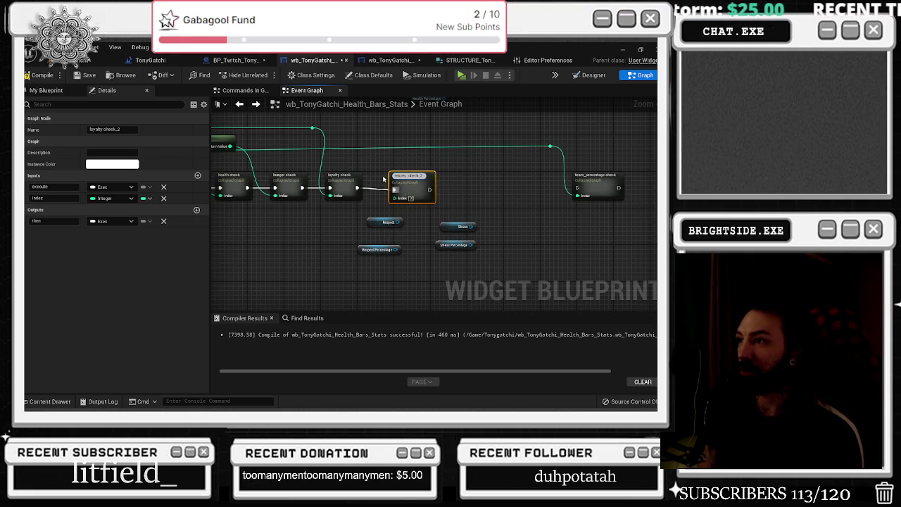
key(Return)
mouse_move(391, 172)
mouse_down()
mouse_move(458, 171)
mouse_move(467, 189)
mouse_up()
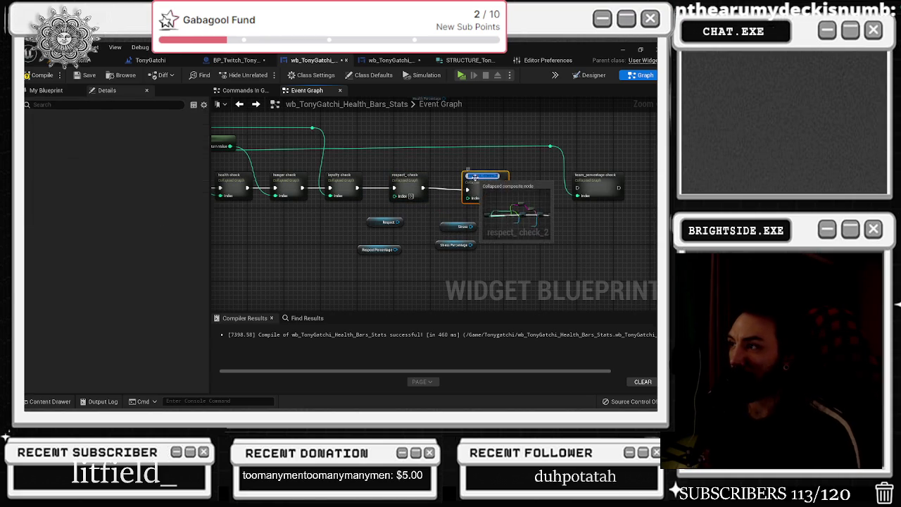
Step: Chain another duplicated check node after respect_check and name it stress_check
click(470, 175)
text(loyalty_check_2)
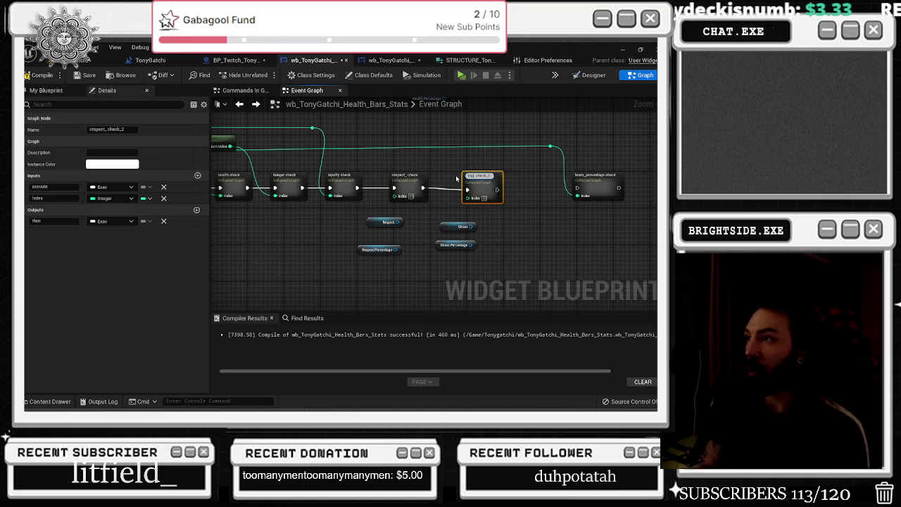
key(Return)
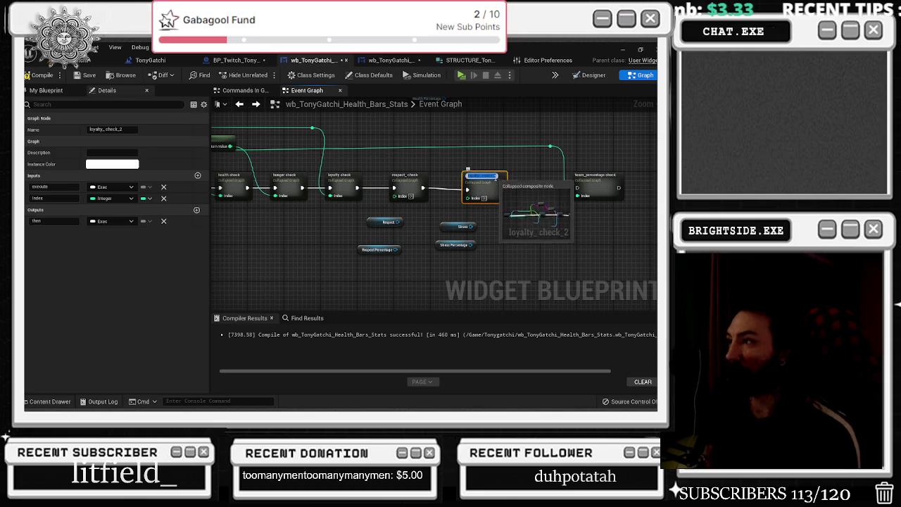
click(470, 165)
drag(417, 197, 464, 202)
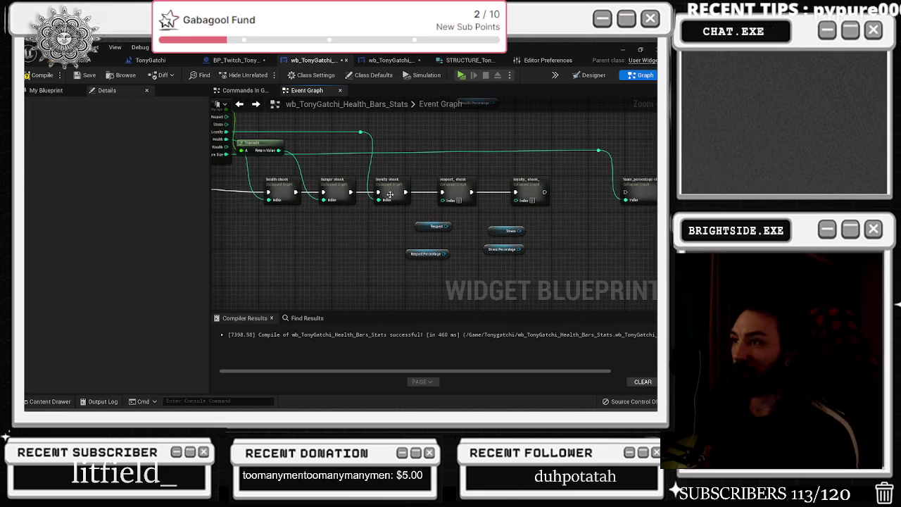
drag(362, 211, 335, 228)
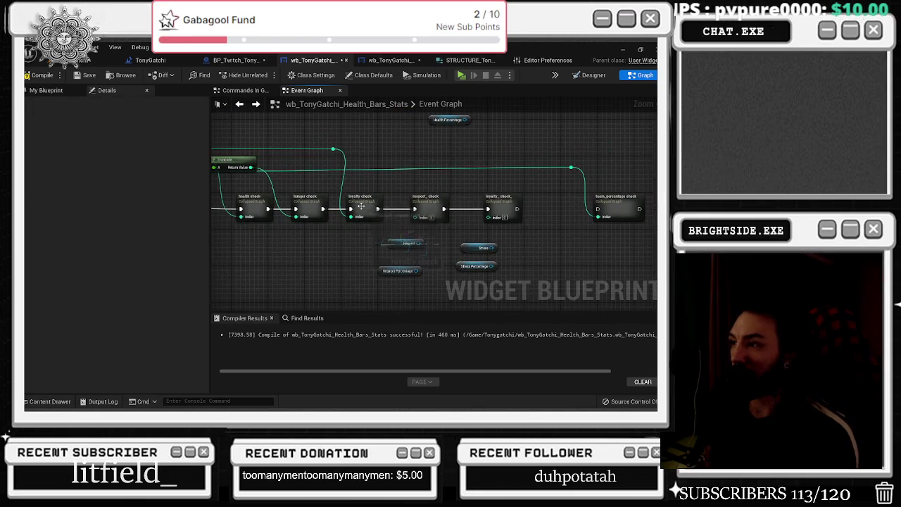
click(519, 205)
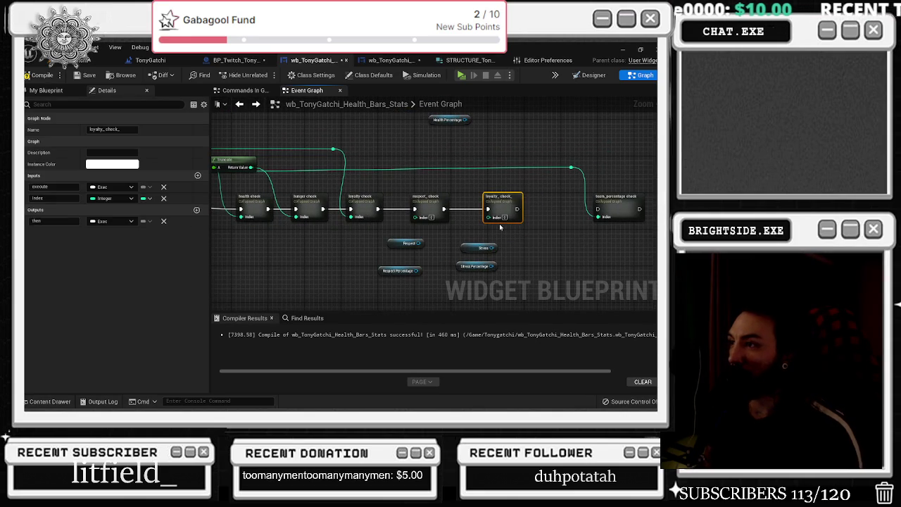
text(stress_check)
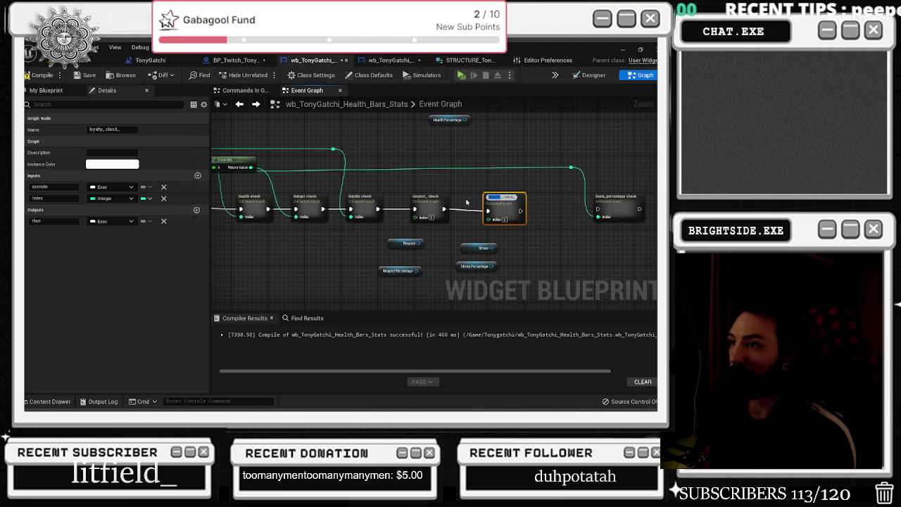
click(523, 210)
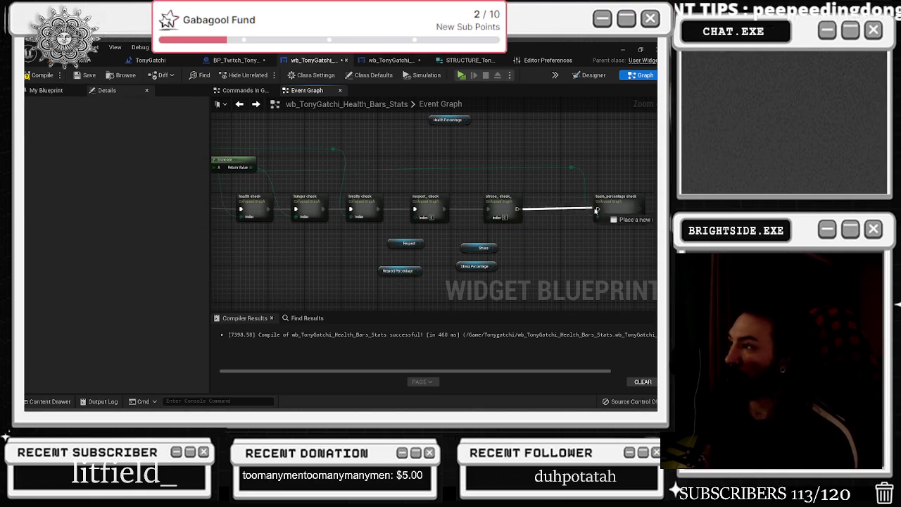
Step: Wire Break STRUCTURE's Stress and Respect values into stress_check and respect_check Index inputs via reroutes
drag(251, 148, 329, 171)
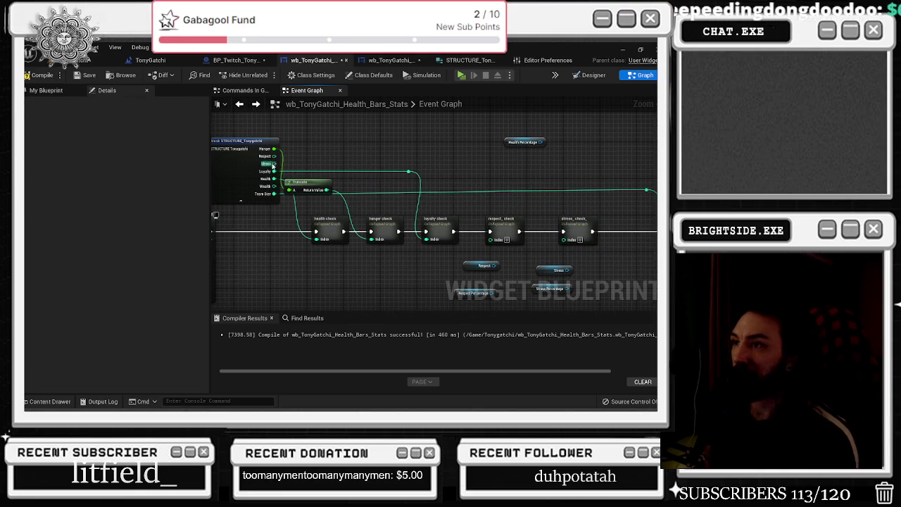
drag(273, 163, 563, 239)
double_click(473, 224)
drag(473, 224, 550, 168)
mouse_move(495, 242)
mouse_down()
mouse_move(274, 156)
mouse_move(463, 159)
mouse_move(440, 147)
mouse_up()
double_click(296, 160)
Step: Cut the Stress and Stress Percentage getters and open the Stress Check graph
drag(482, 252, 538, 274)
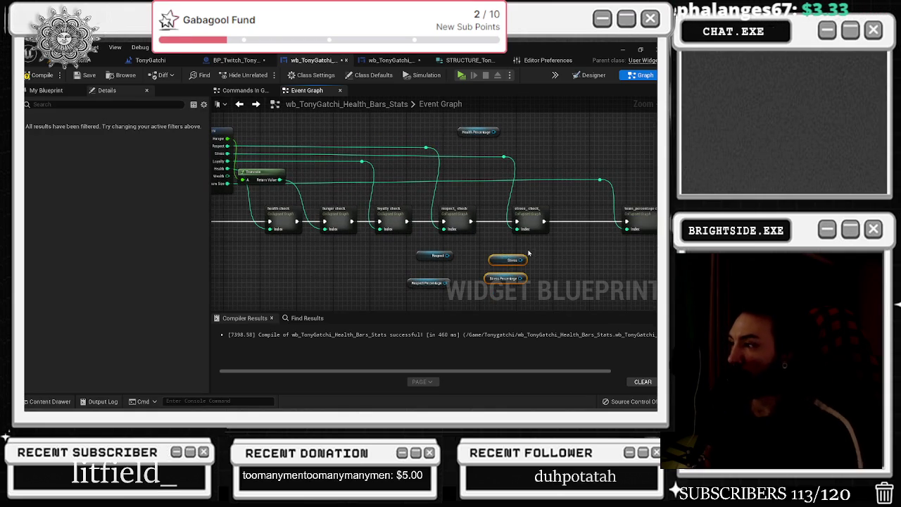
key(ctrl+x)
double_click(526, 216)
Step: Paste Stress and Stress Percentage, wire them to Set Percent and SetText, and delete Loyalty Percentage
key(ctrl+v)
click(452, 260)
mouse_move(454, 255)
mouse_down()
mouse_move(444, 185)
mouse_move(405, 251)
mouse_up()
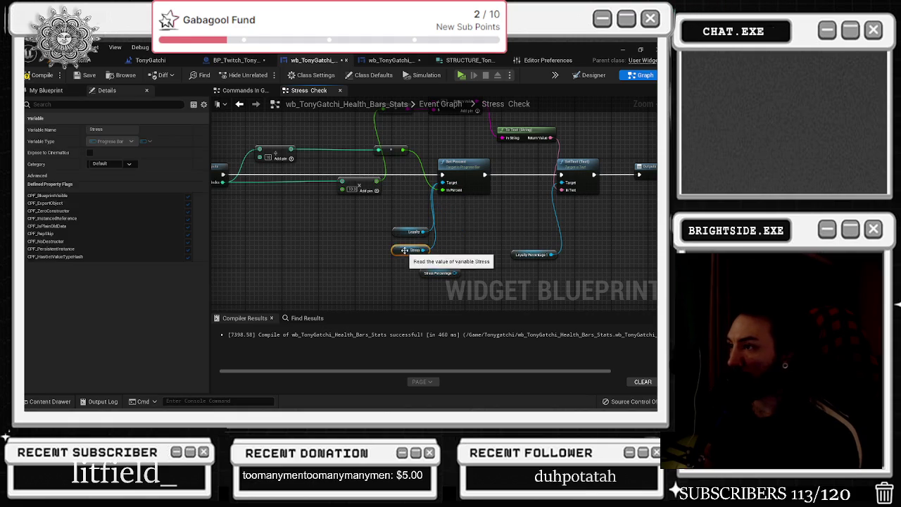
mouse_move(453, 276)
mouse_down()
mouse_move(539, 241)
mouse_move(563, 190)
mouse_up()
click(531, 254)
key(Delete)
drag(376, 249, 556, 223)
drag(406, 251, 402, 241)
click(402, 242)
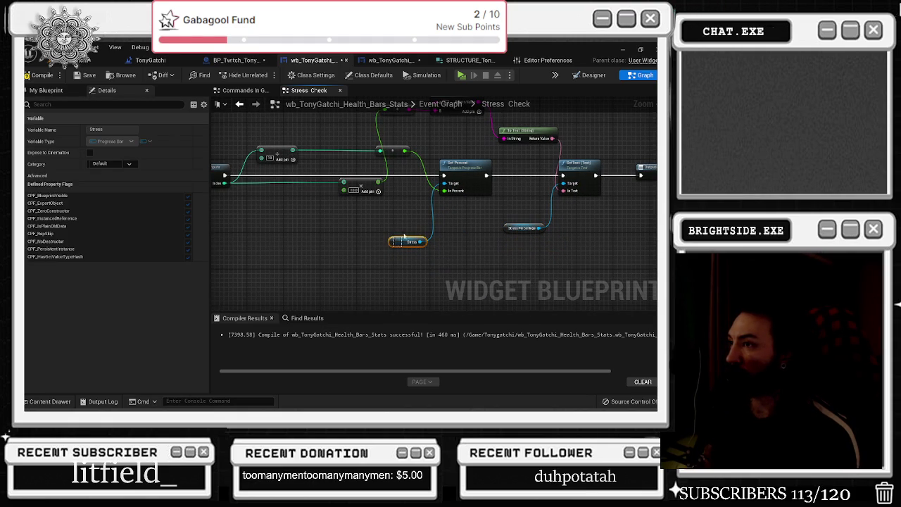
scroll(402, 241, down, 2)
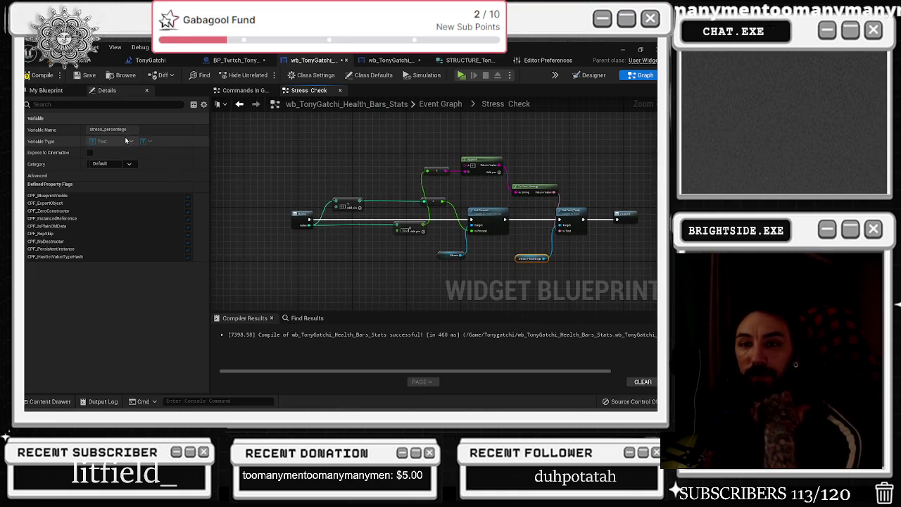
Step: Glance at the Commands In Game graph, then return to Stress Check and view Outputs
click(246, 91)
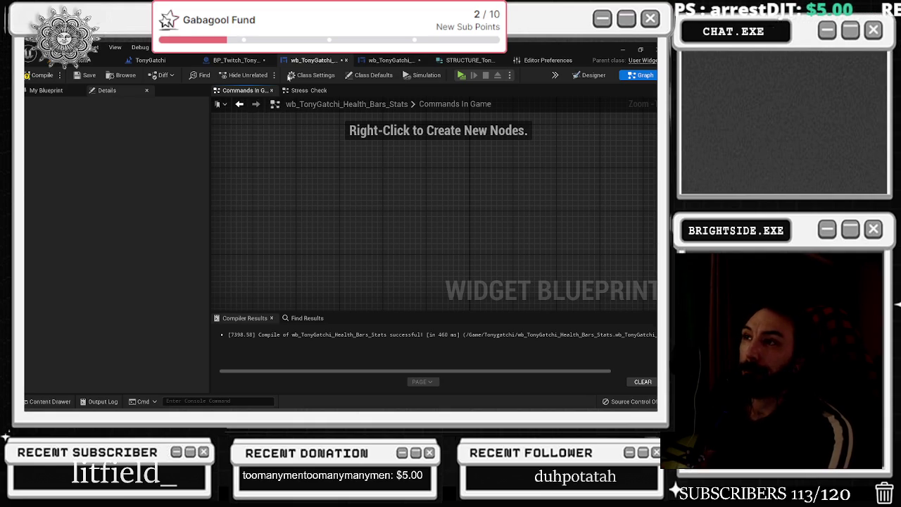
click(308, 90)
scroll(334, 173, up, 2)
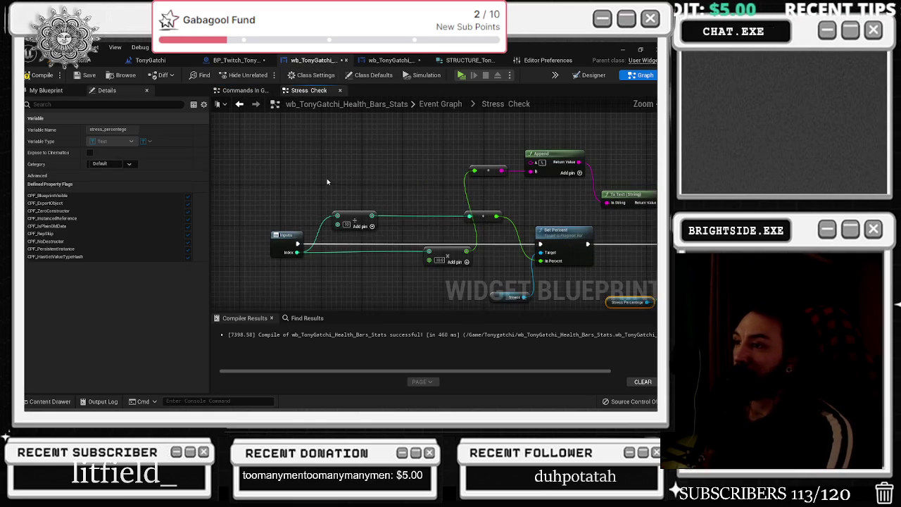
mouse_move(326, 187)
mouse_down()
mouse_move(225, 162)
mouse_move(328, 232)
mouse_move(393, 245)
mouse_up()
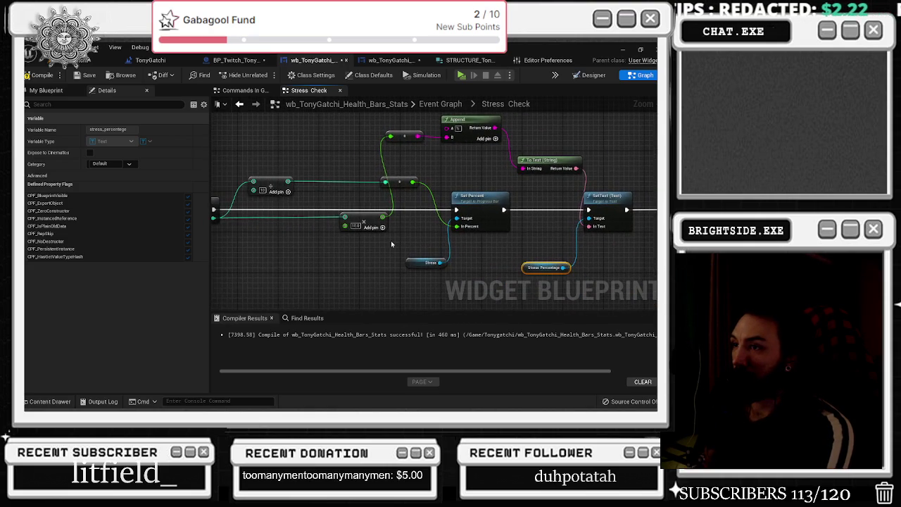
mouse_move(475, 208)
mouse_down()
mouse_move(371, 220)
mouse_move(471, 240)
mouse_move(537, 240)
mouse_up()
click(502, 191)
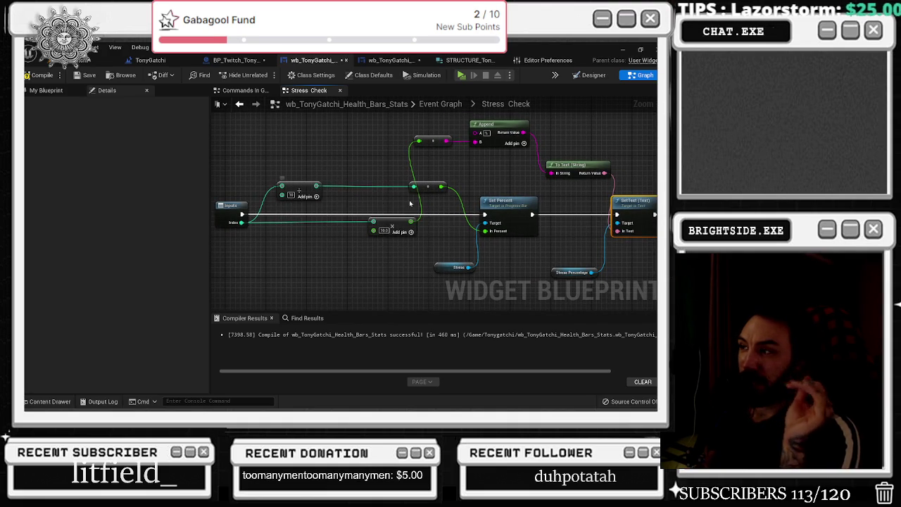
Step: Reposition the SetText, Append and Stress Percentage nodes tidily and go back to the Event Graph
drag(364, 279, 535, 202)
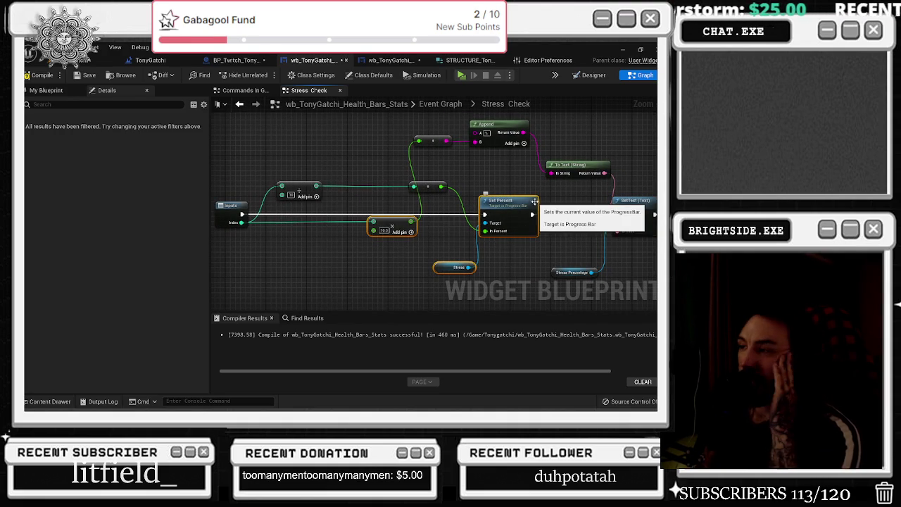
click(459, 231)
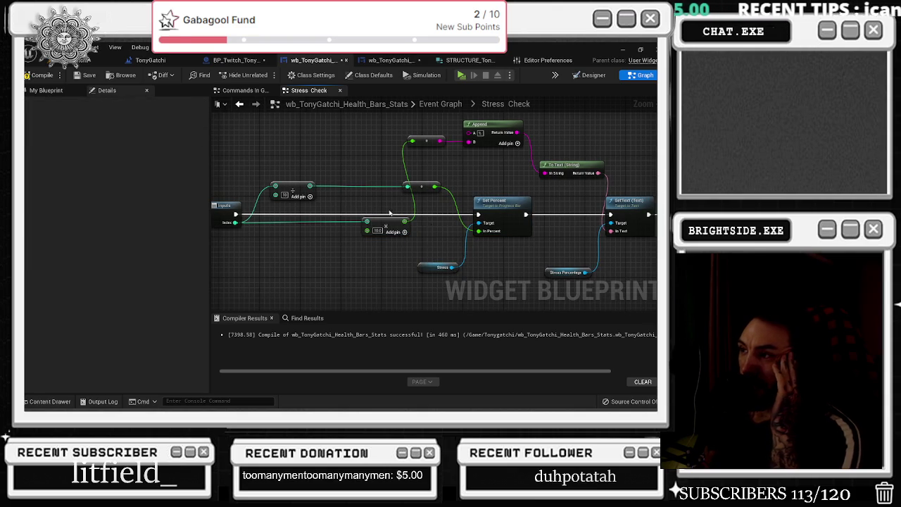
mouse_move(412, 133)
mouse_down()
mouse_move(521, 186)
mouse_move(505, 202)
mouse_up()
click(500, 202)
drag(437, 263, 456, 268)
click(315, 124)
click(240, 105)
click(306, 91)
click(440, 104)
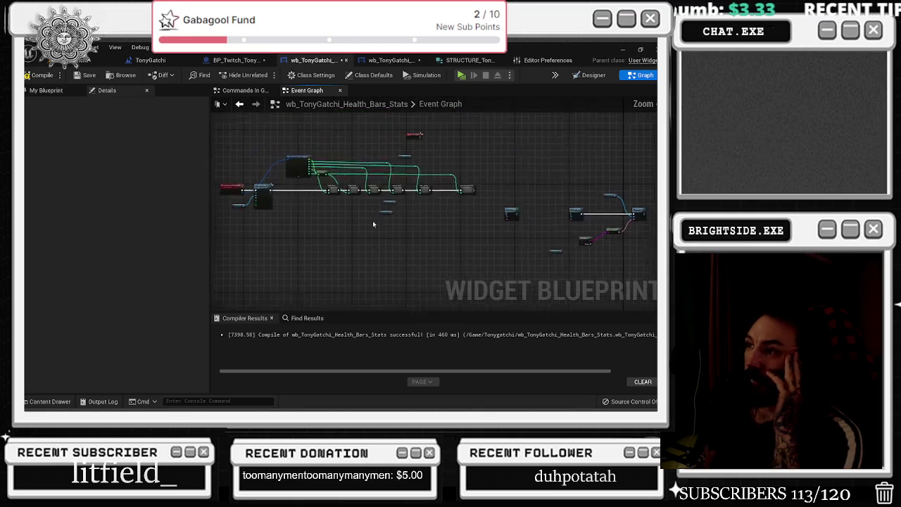
Step: Paste Respect and Respect Percentage into Respect Check, wire them to the setters, delete Loyalty Percentage 1
scroll(338, 240, up, 2)
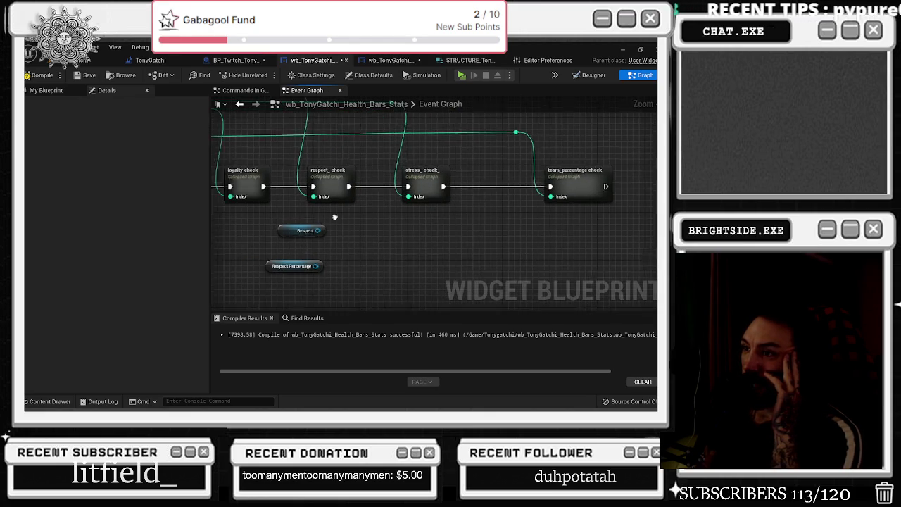
drag(356, 206, 311, 272)
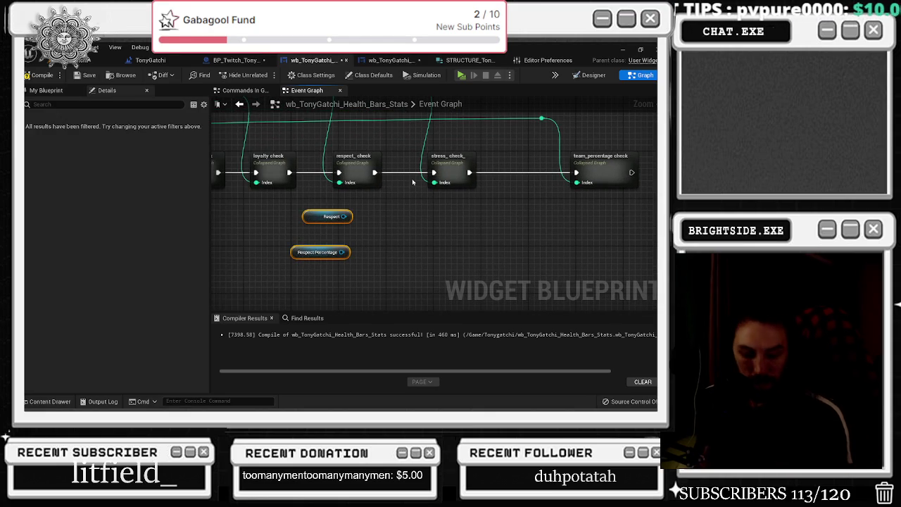
double_click(450, 164)
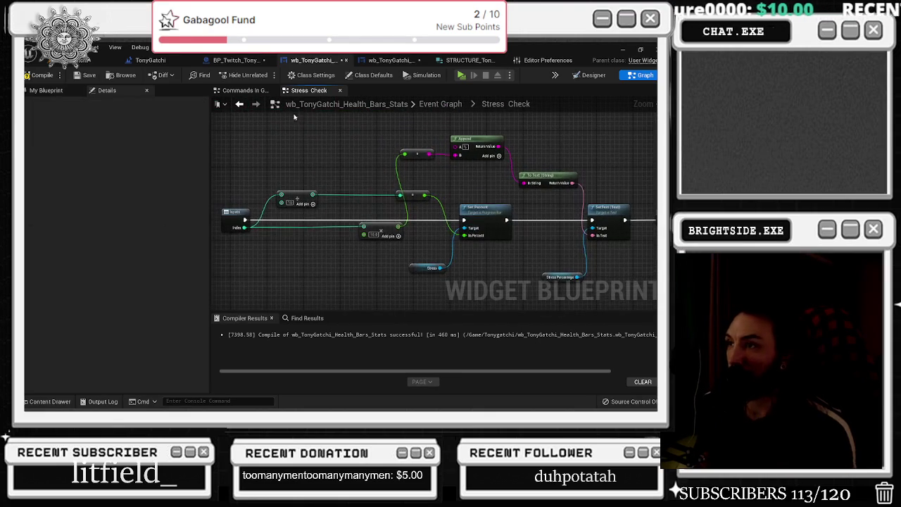
click(243, 106)
double_click(398, 215)
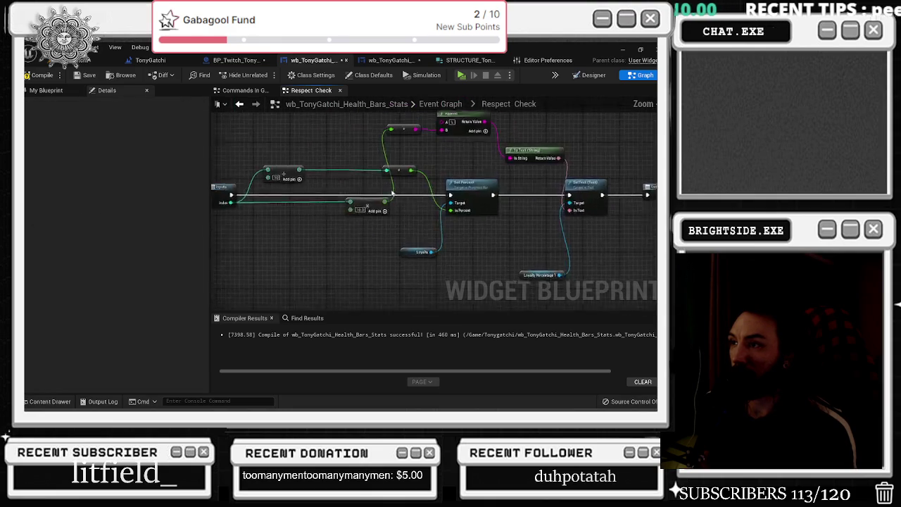
key(ctrl+v)
drag(414, 231, 420, 152)
mouse_move(401, 263)
mouse_down()
mouse_move(525, 243)
mouse_move(528, 201)
mouse_move(550, 155)
mouse_up()
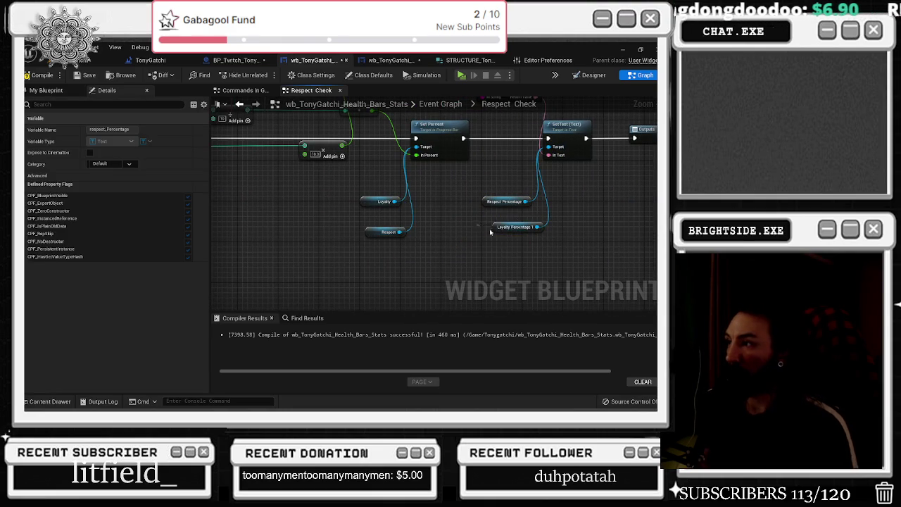
click(496, 226)
key(Delete)
Step: Move Respect up beside Set Percent, tidy the Respect Check view, and return to the Event Graph
drag(367, 231, 364, 186)
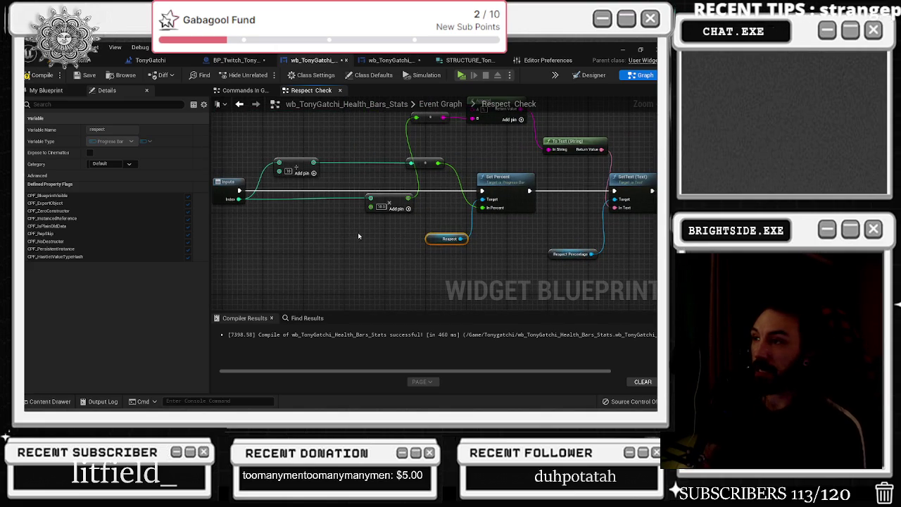
drag(357, 237, 388, 240)
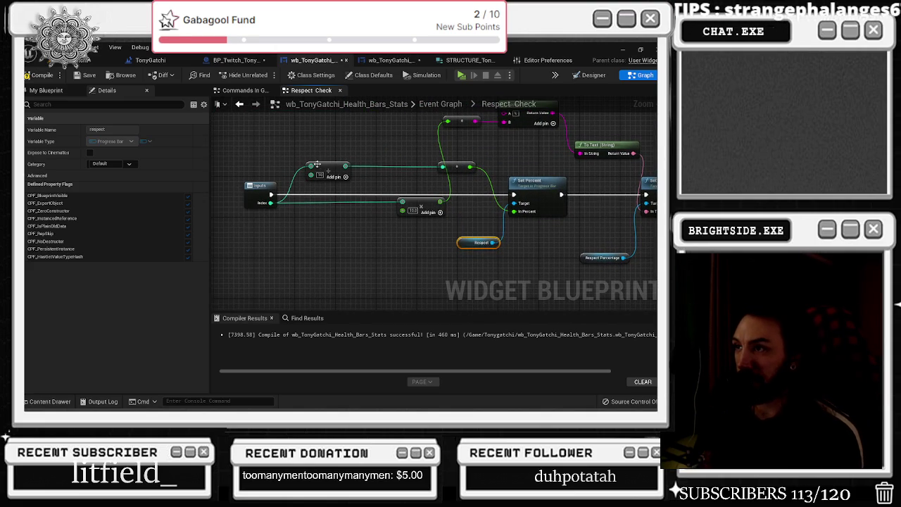
drag(462, 214, 369, 231)
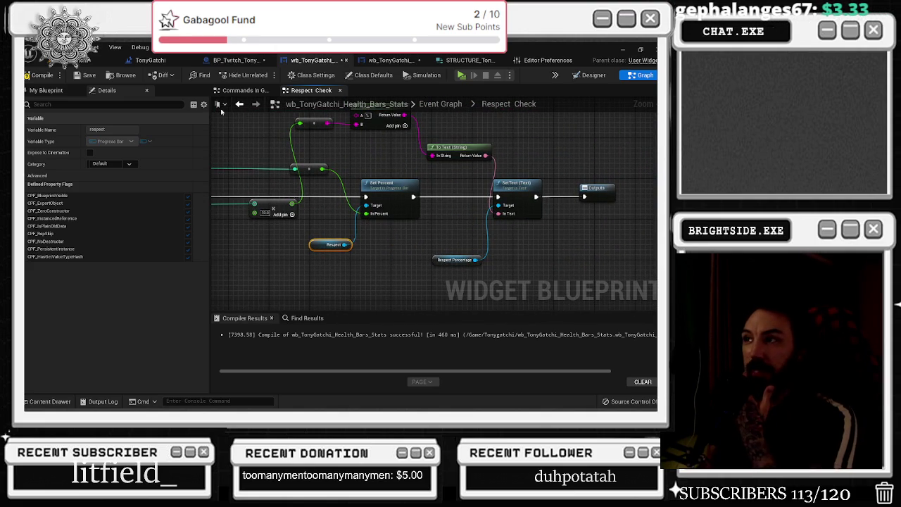
click(239, 103)
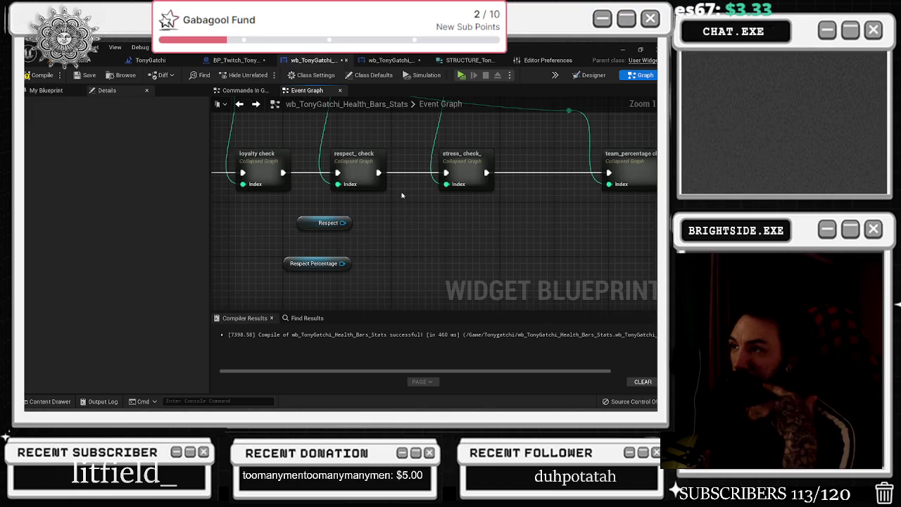
scroll(402, 195, down, 5)
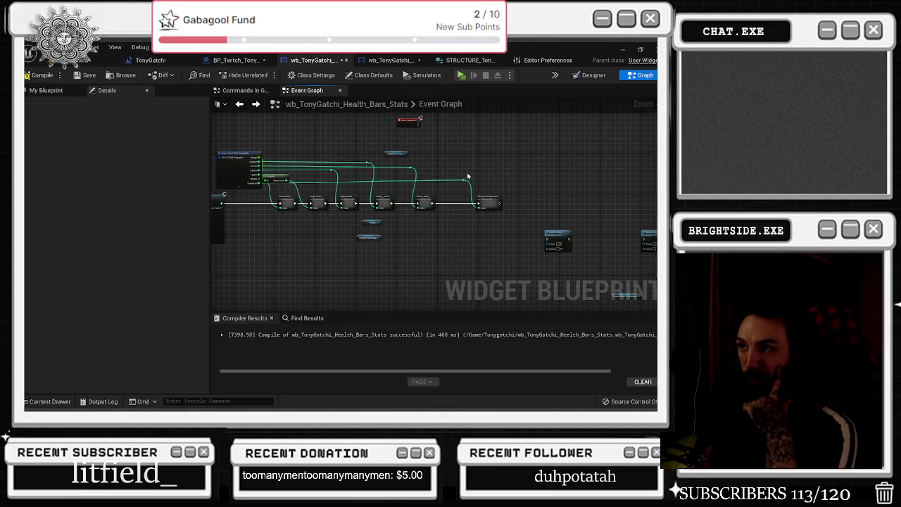
scroll(446, 229, up, 2)
scroll(281, 206, up, 2)
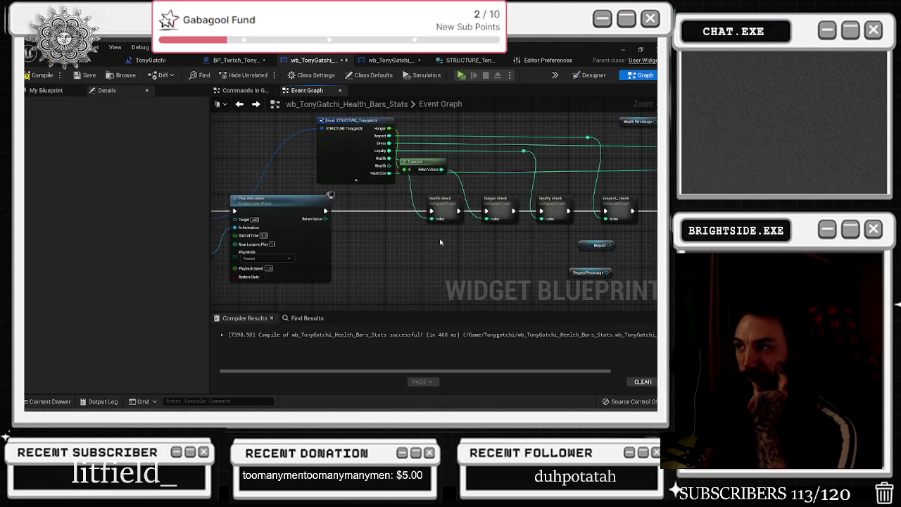
Step: Move the Play Animation node right, review the check chain, and switch to the Designer layout
drag(272, 199, 313, 199)
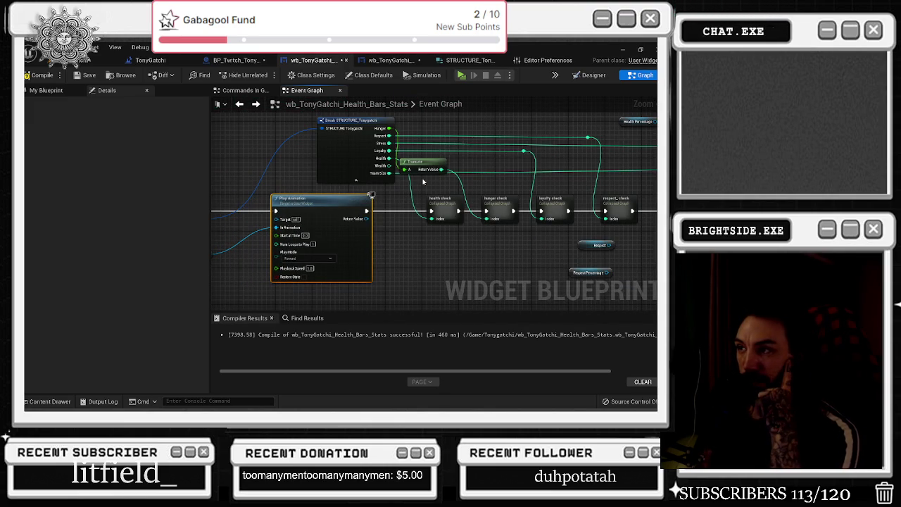
drag(530, 174, 326, 172)
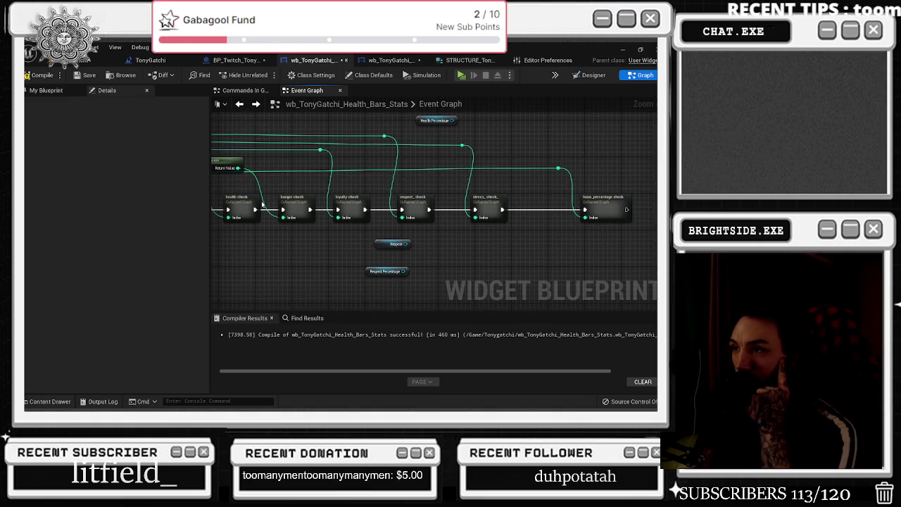
drag(261, 206, 373, 206)
click(589, 75)
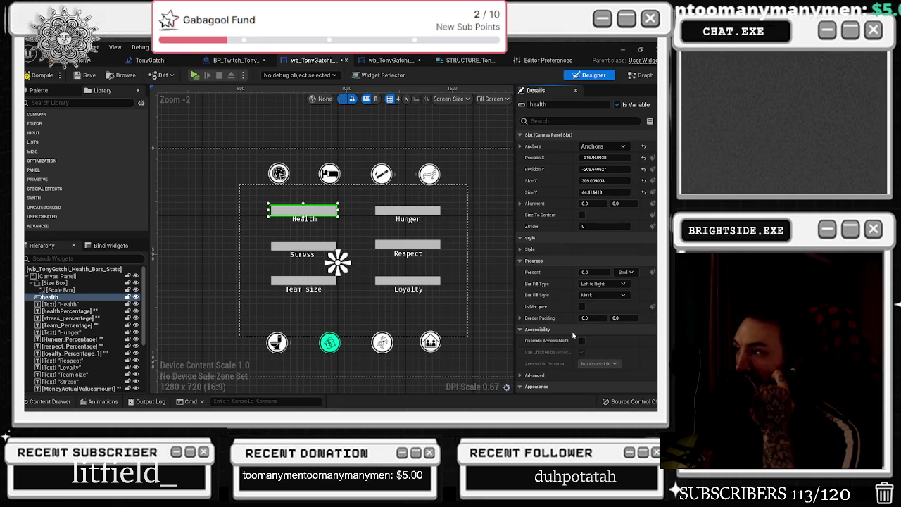
Step: Search 'ani' in the Health bar's Details and tick Enable Fill Animation
click(563, 121)
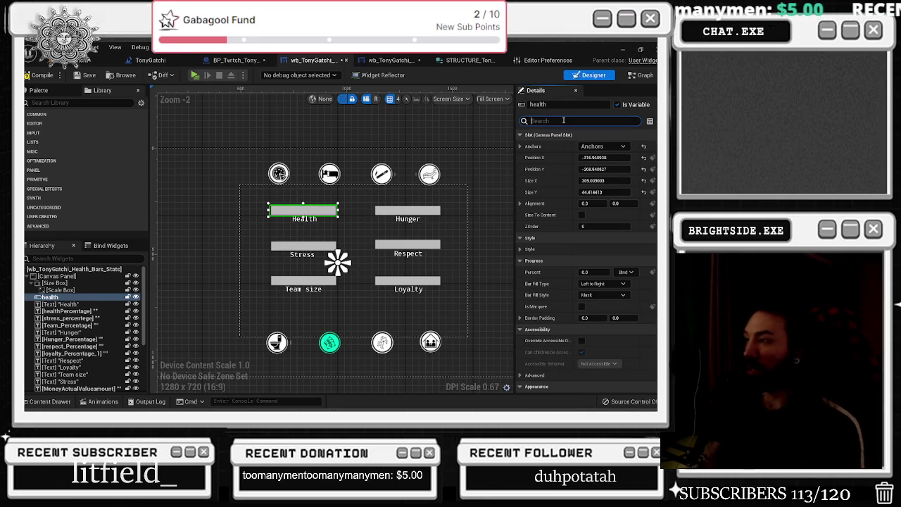
text(ani)
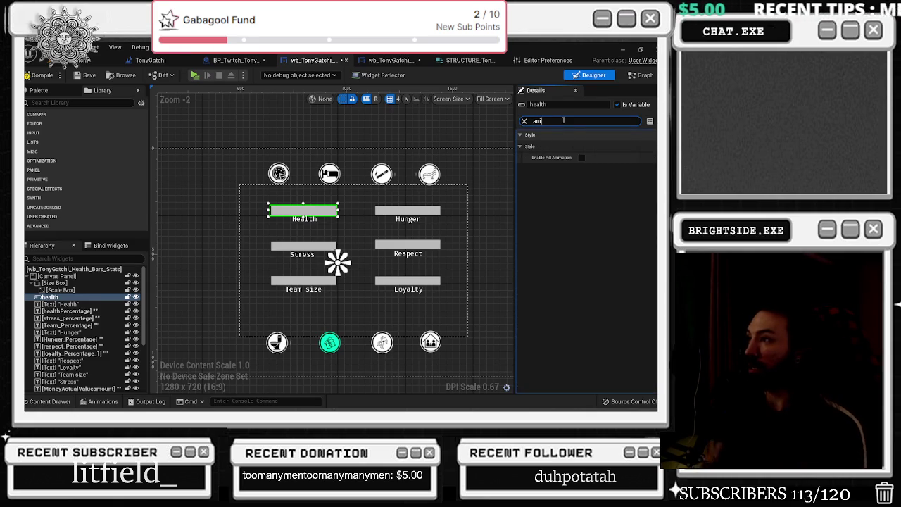
mouse_move(562, 162)
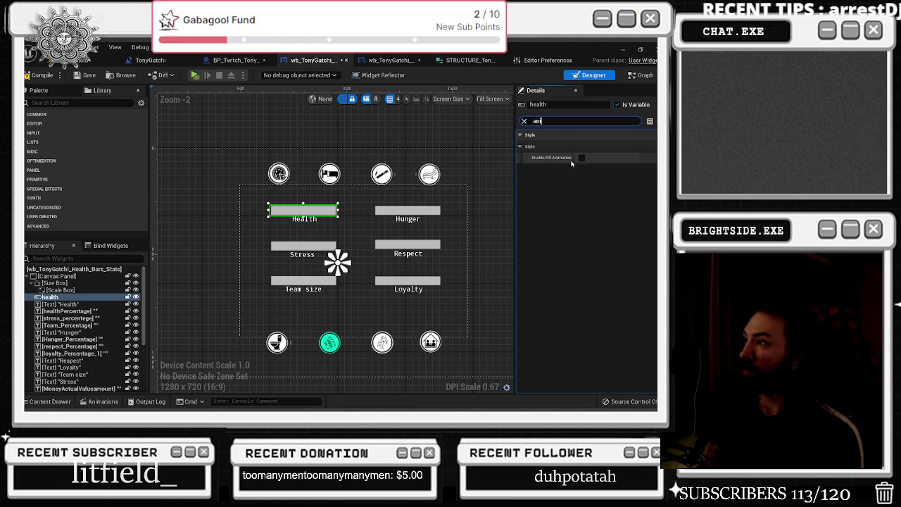
click(582, 159)
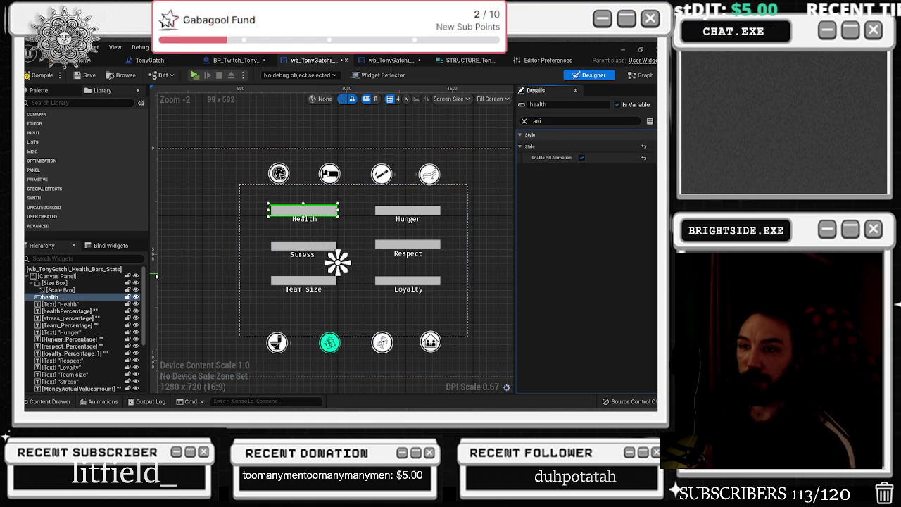
Step: Extend fill animation to the Stress–Loyalty bars, select MoneyActualValueamount, and return to the Graph
scroll(70, 317, down, 4)
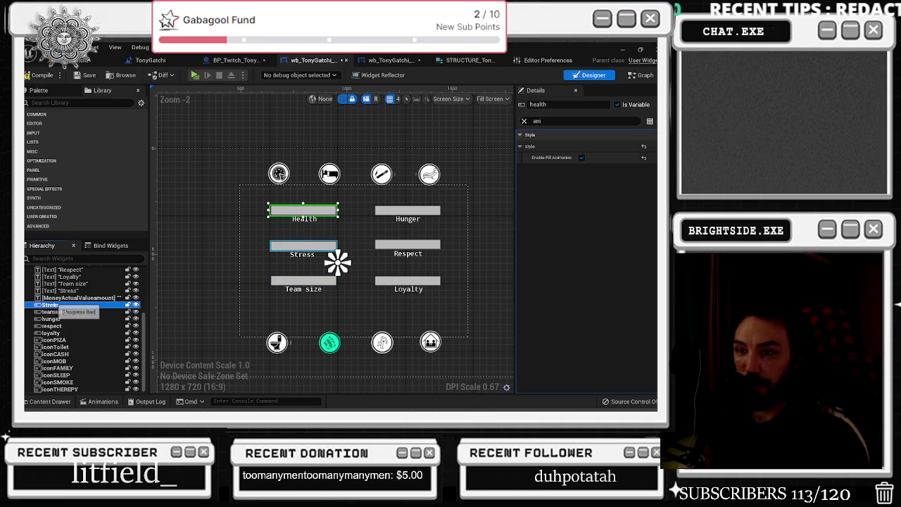
shift+click(51, 332)
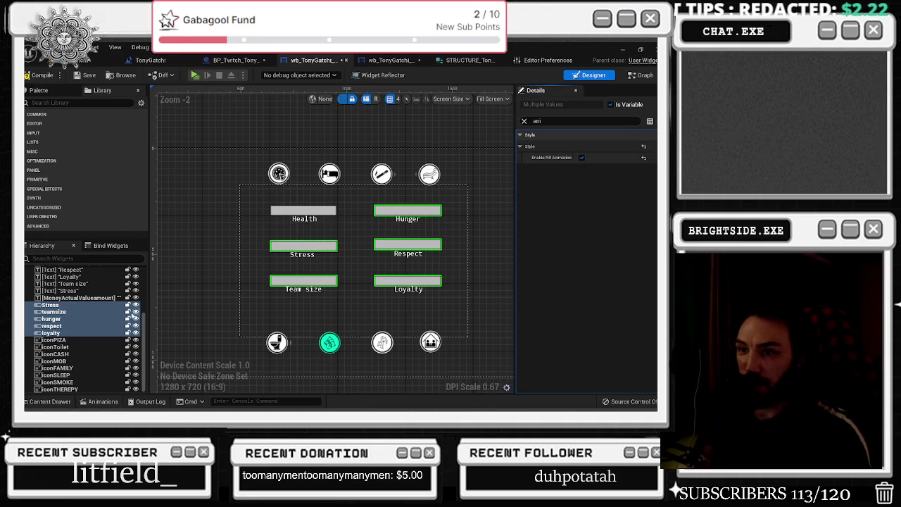
scroll(84, 344, up, 5)
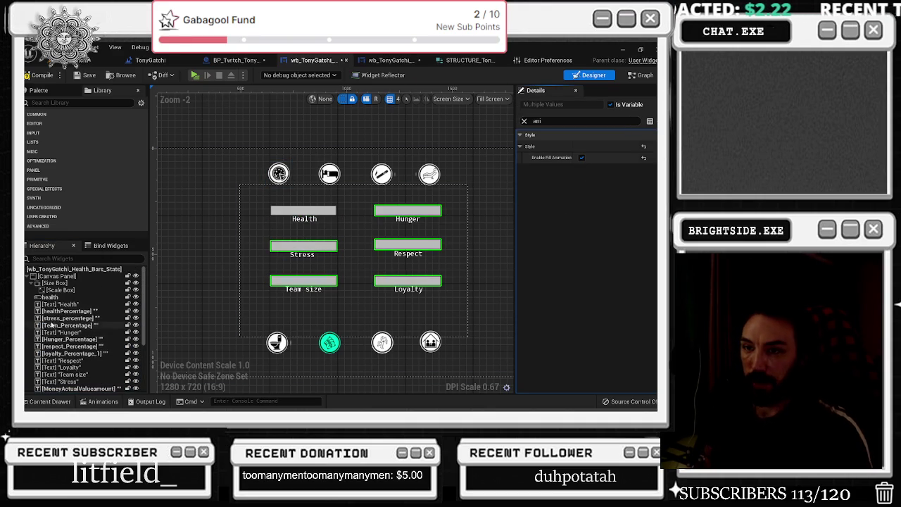
click(51, 297)
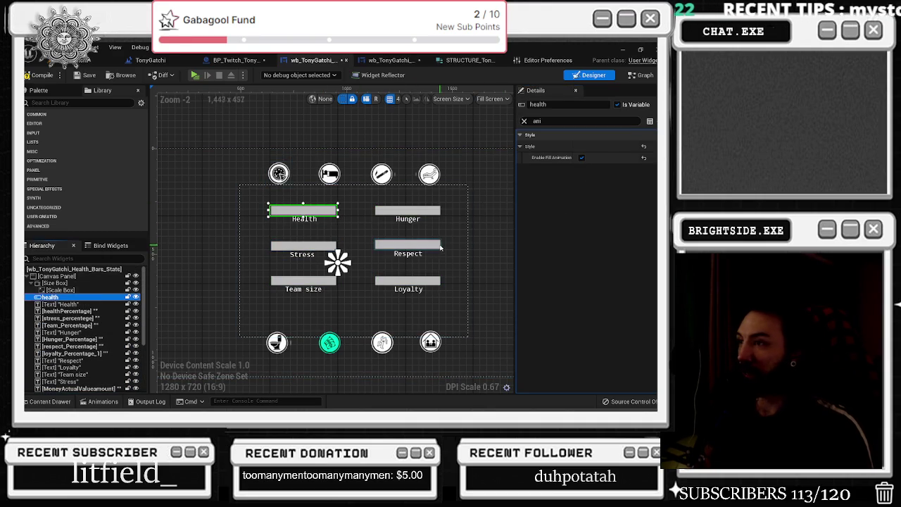
click(356, 315)
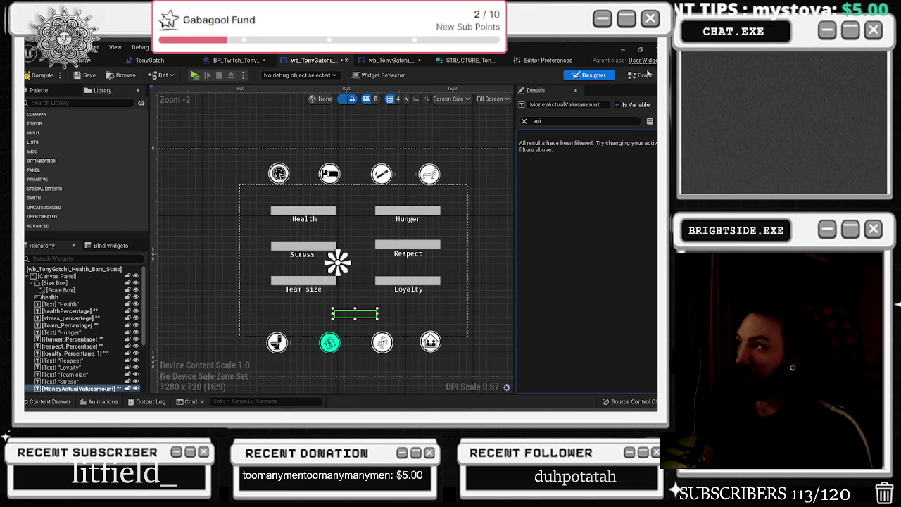
click(644, 74)
Step: Delete the two unused SetText nodes near the team_percentage check
drag(516, 226, 264, 207)
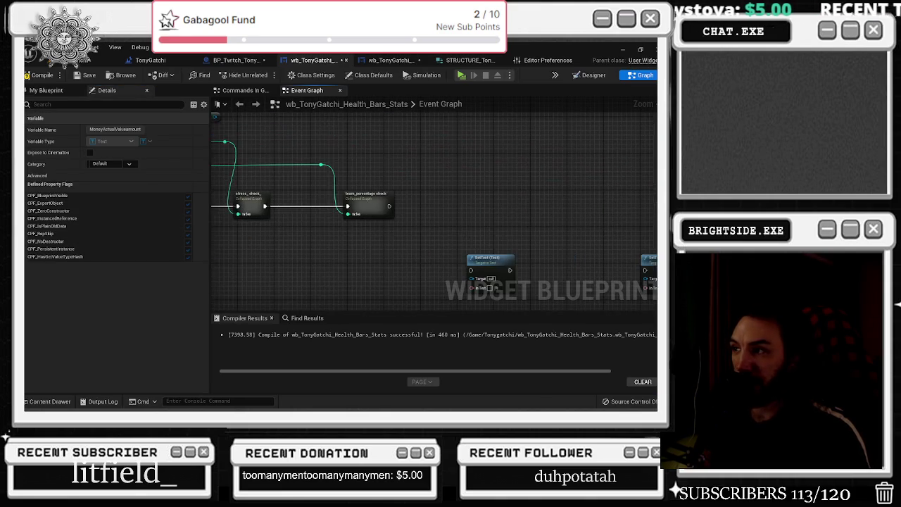
drag(354, 198, 305, 186)
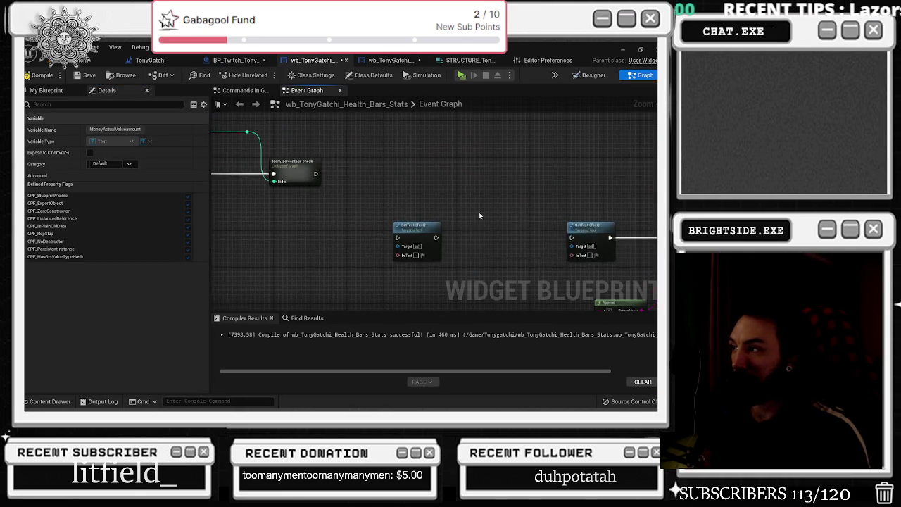
drag(479, 216, 340, 170)
drag(501, 144, 637, 260)
scroll(550, 190, down, 1)
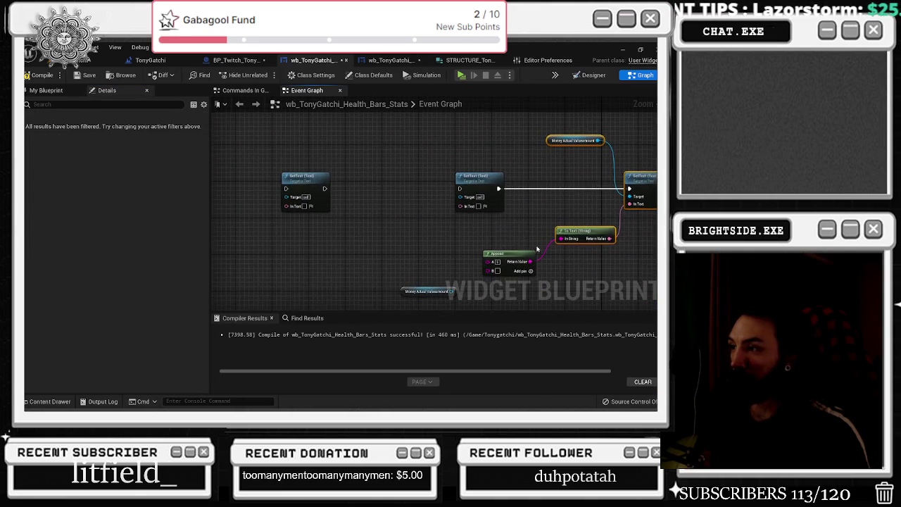
scroll(391, 199, down, 1)
click(342, 197)
ctrl+click(475, 199)
key(Delete)
Step: Move the money display node group up beside the team_percentage check
drag(432, 150, 609, 263)
mouse_move(494, 251)
mouse_down()
mouse_move(333, 193)
mouse_move(271, 209)
mouse_up()
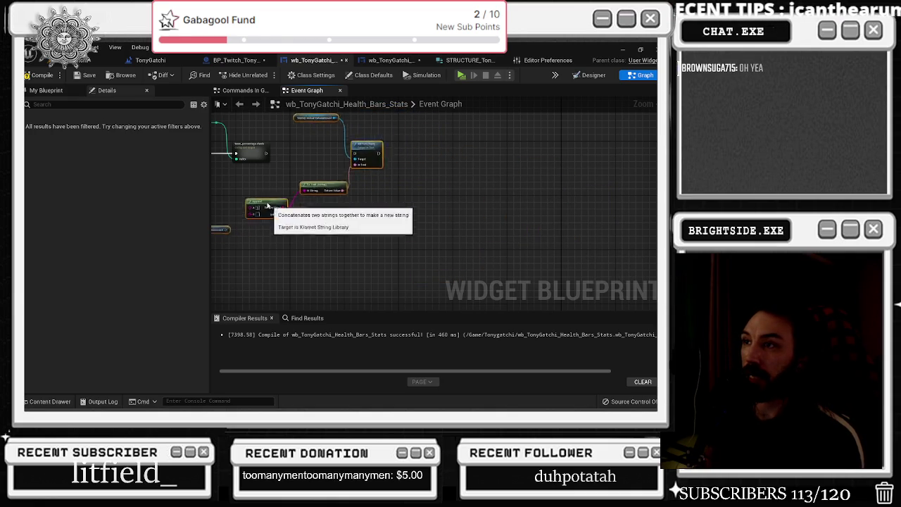
scroll(394, 194, up, 2)
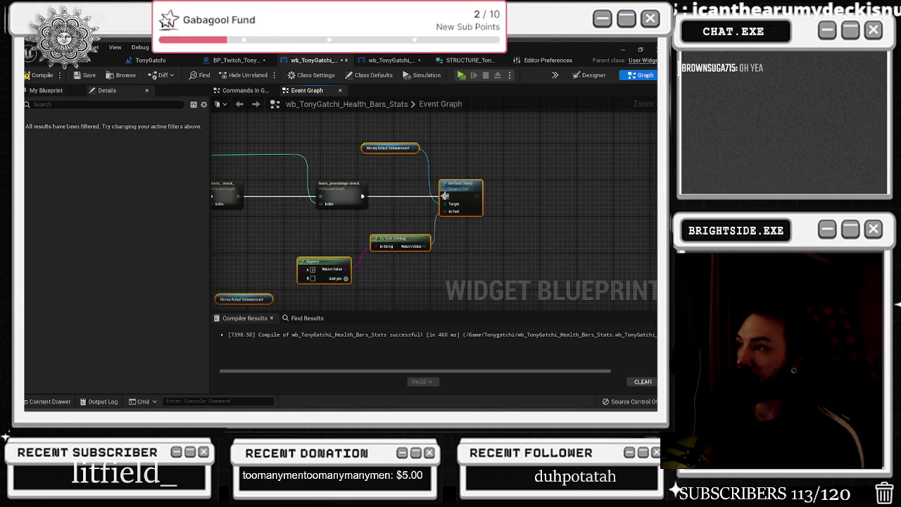
drag(368, 200, 531, 217)
drag(369, 241, 422, 246)
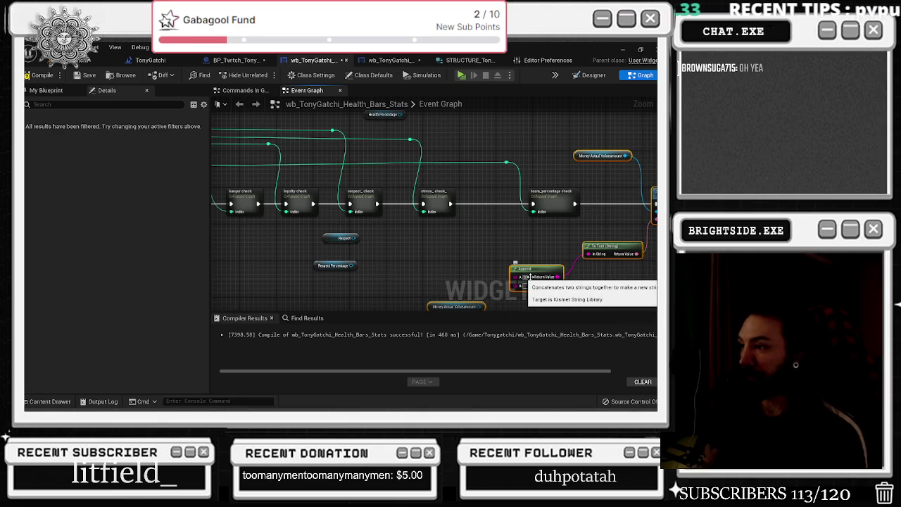
drag(417, 254, 667, 275)
Step: Wire Break STRUCTURE's Health value into Append B, reposition the int-to-string node, and close Compiler Results
mouse_move(385, 181)
mouse_down()
mouse_move(483, 204)
mouse_move(584, 270)
mouse_move(514, 243)
mouse_up()
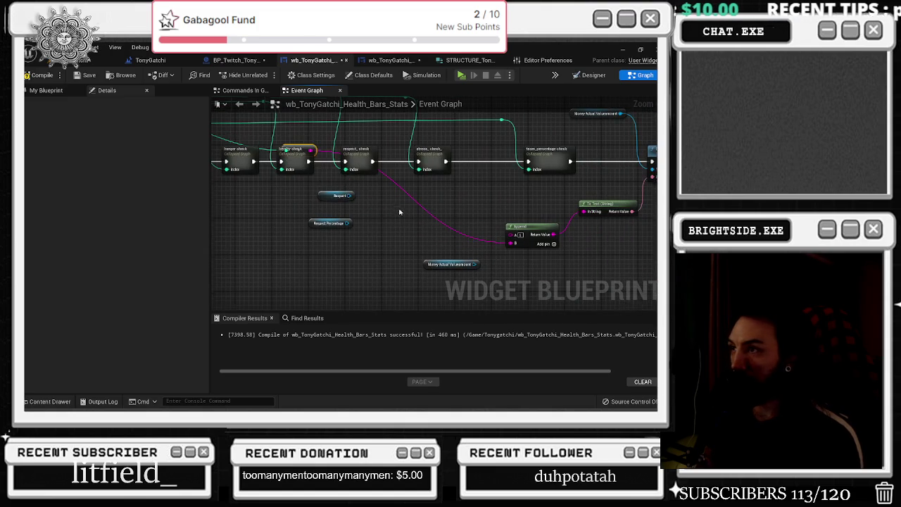
drag(397, 210, 511, 239)
drag(422, 182, 326, 275)
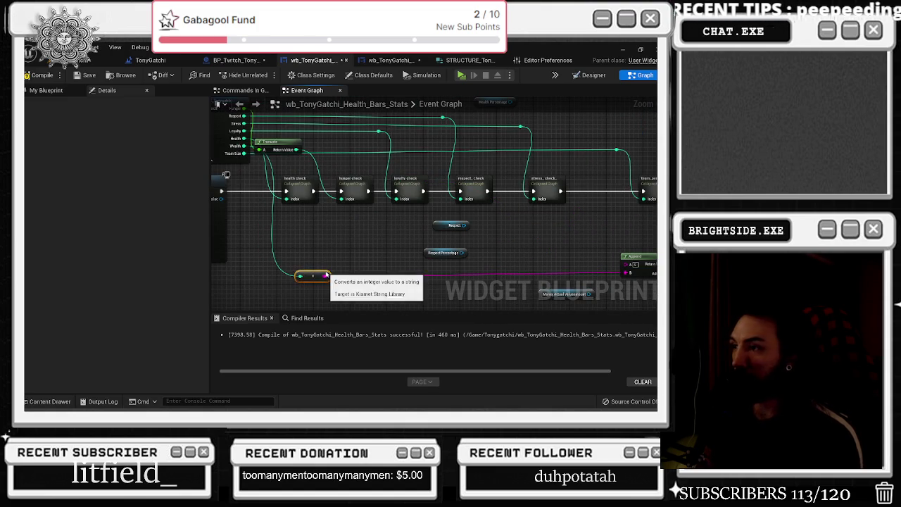
click(39, 75)
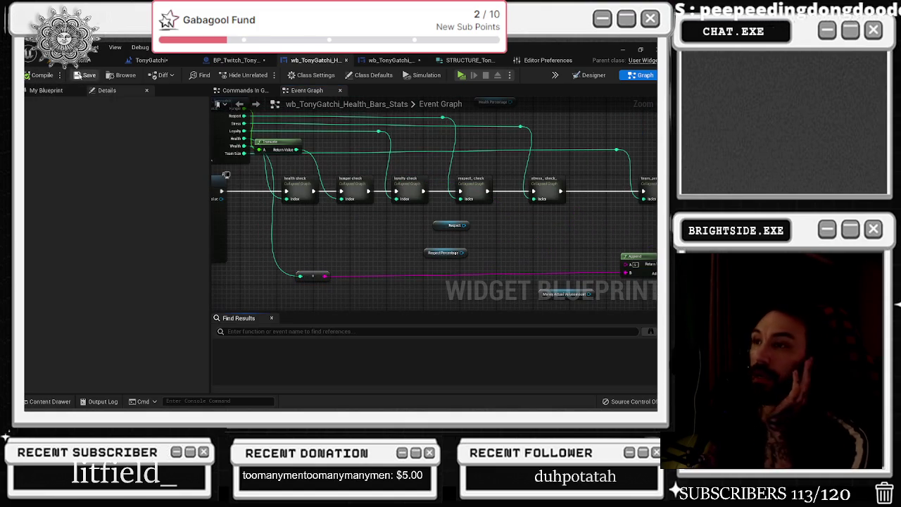
scroll(258, 213, down, 2)
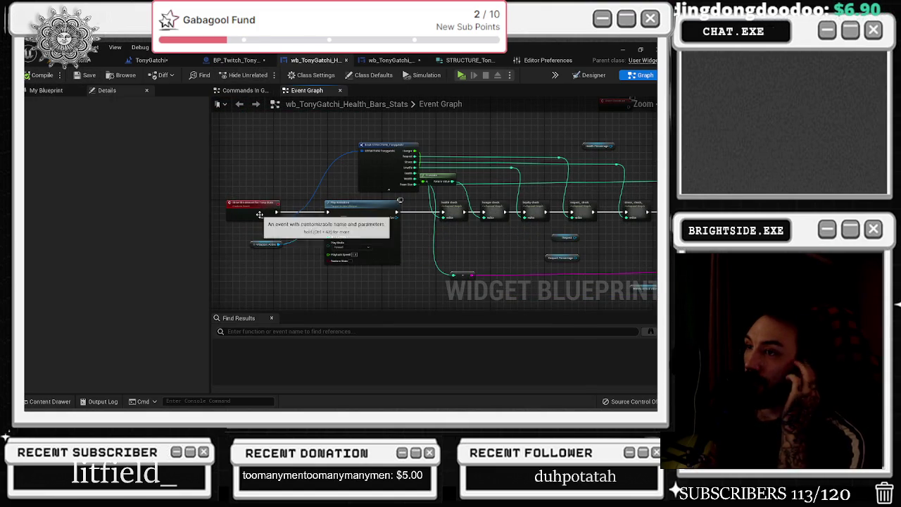
Step: Shift Play Animation right and wire a new Sequence node after the Tony Stats event
scroll(269, 226, up, 2)
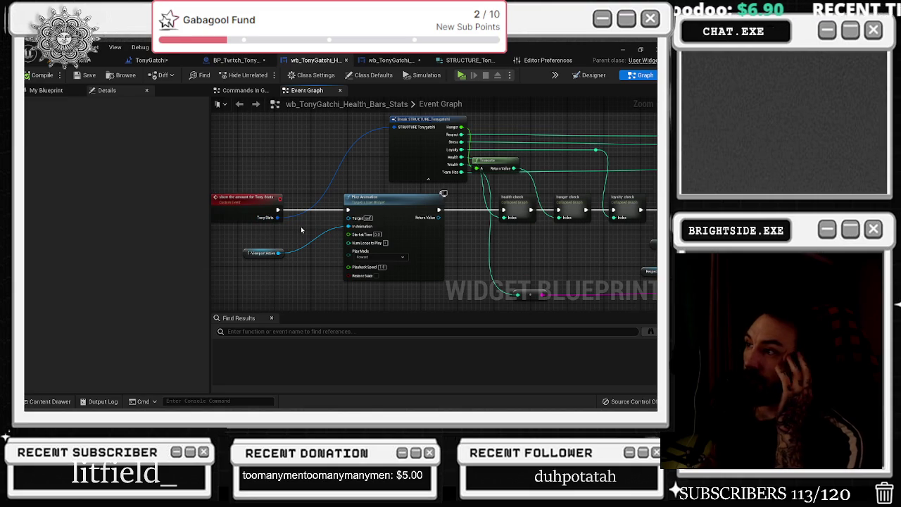
drag(275, 228, 388, 272)
drag(385, 199, 408, 200)
mouse_move(304, 242)
mouse_down()
mouse_move(329, 235)
mouse_move(340, 202)
mouse_up()
click(328, 205)
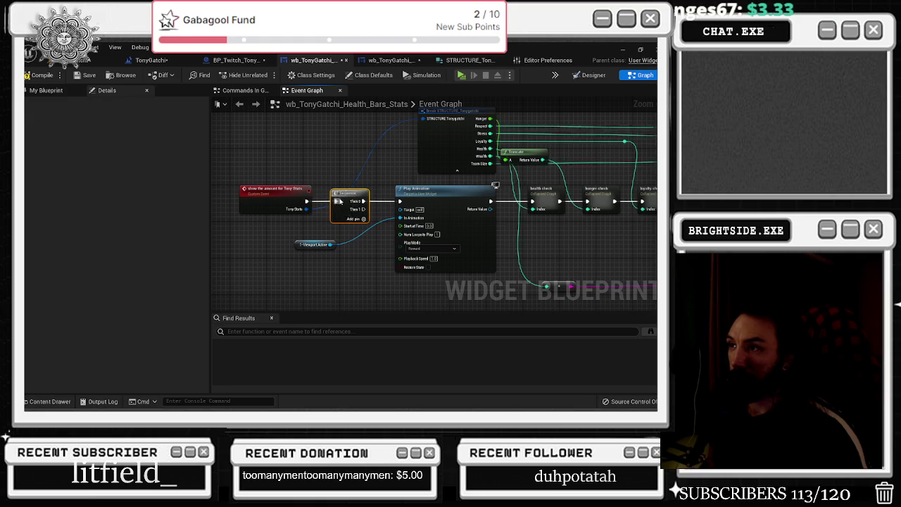
drag(374, 167, 357, 136)
click(46, 90)
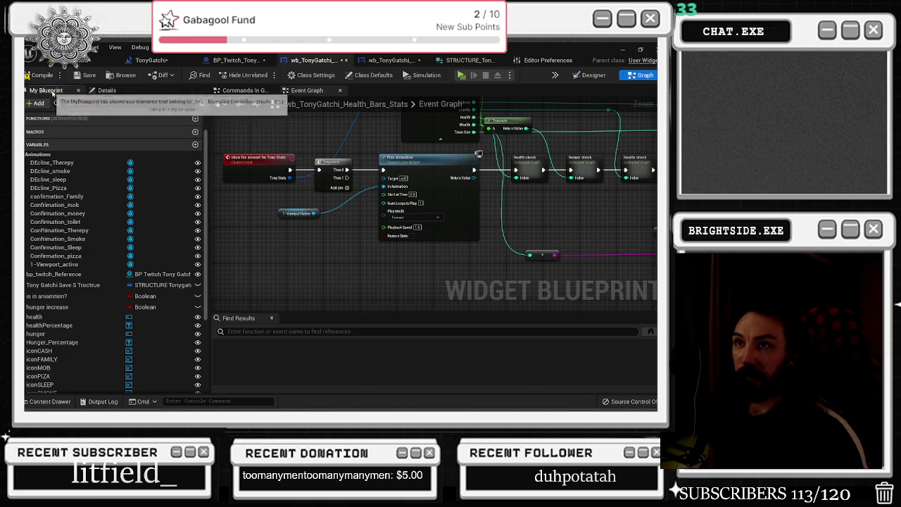
Step: Chain a SET is in aniamtion?, a Delay, and a second SET from the Sequence's Then 1
drag(58, 293, 334, 299)
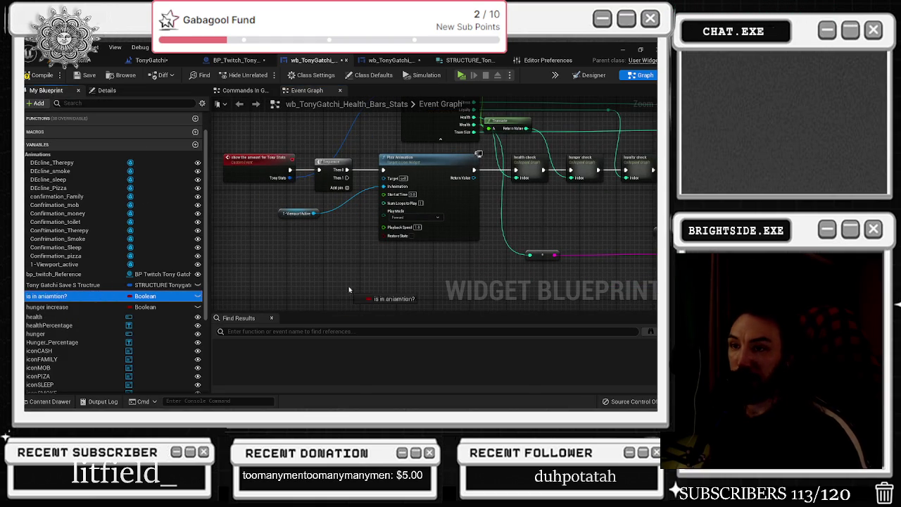
drag(354, 268, 380, 268)
mouse_move(346, 178)
mouse_down()
mouse_move(383, 271)
mouse_move(387, 253)
mouse_move(354, 224)
mouse_move(353, 236)
mouse_up()
key(d)
click(354, 236)
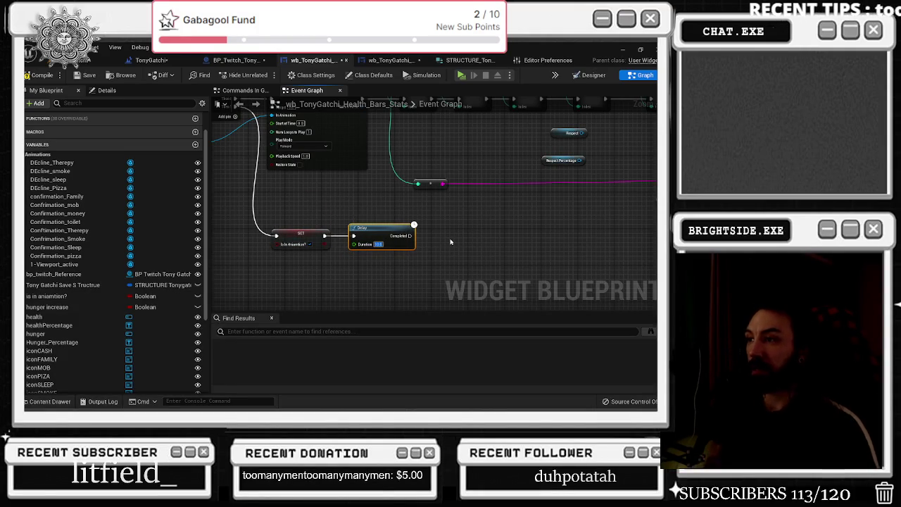
key(ctrl+v)
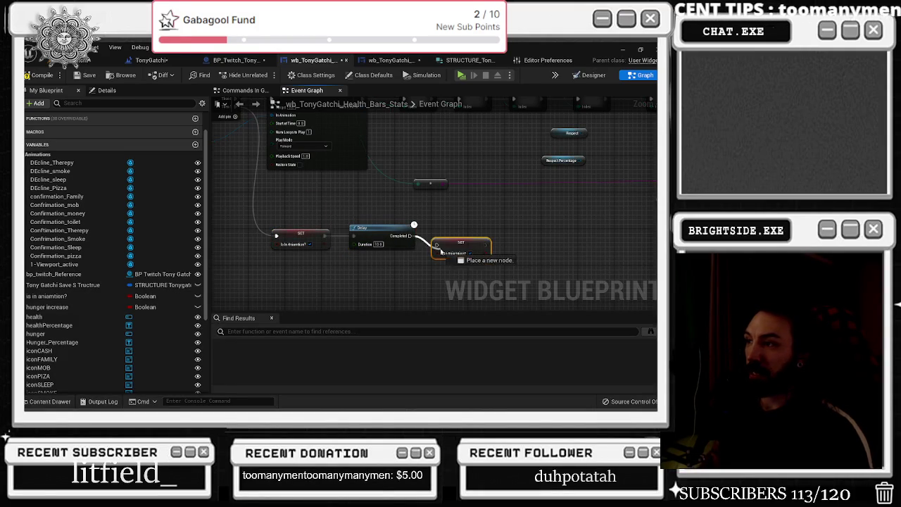
drag(410, 235, 441, 235)
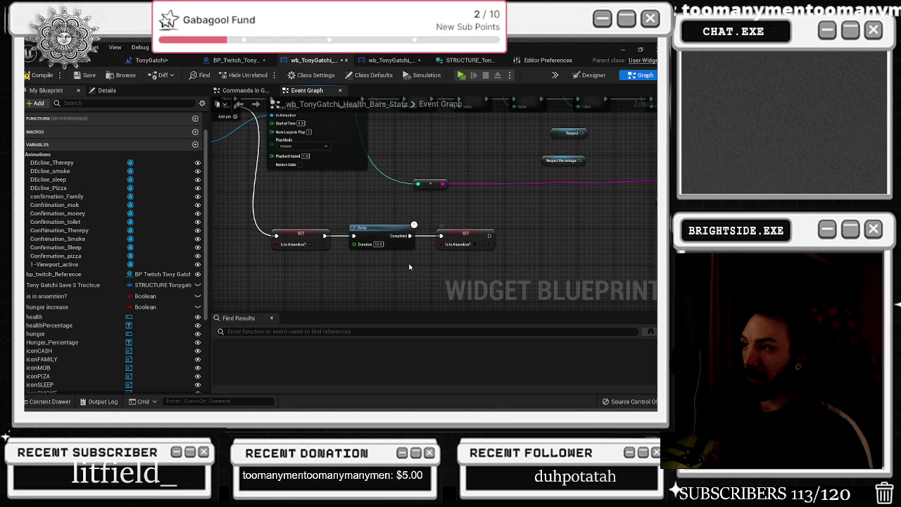
Step: Edit the Delay's duration and arrange the setter–Delay–setter chain
click(381, 245)
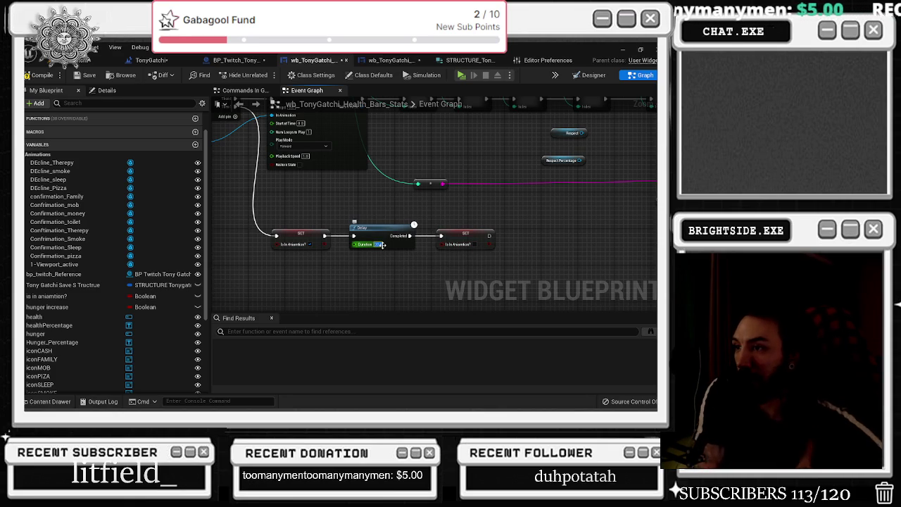
drag(304, 223, 507, 257)
scroll(313, 181, down, 2)
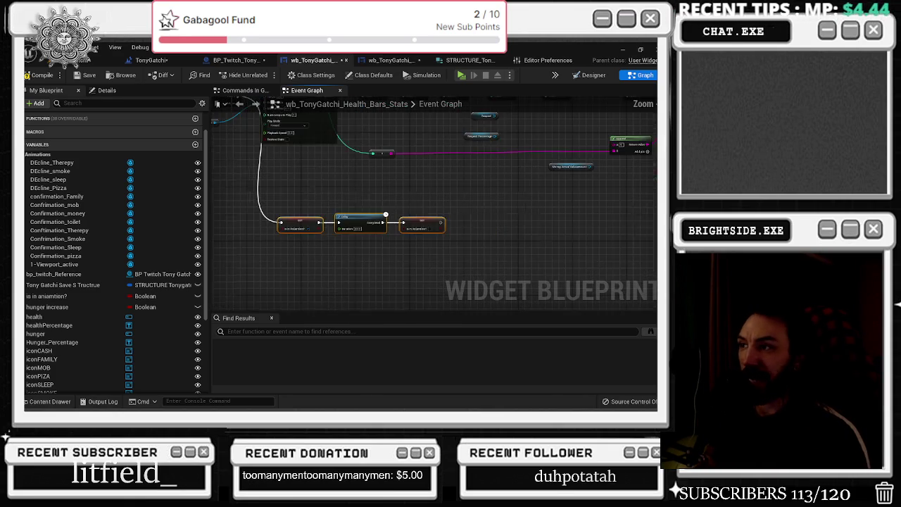
mouse_move(278, 156)
mouse_down()
mouse_move(361, 230)
mouse_move(284, 178)
mouse_up()
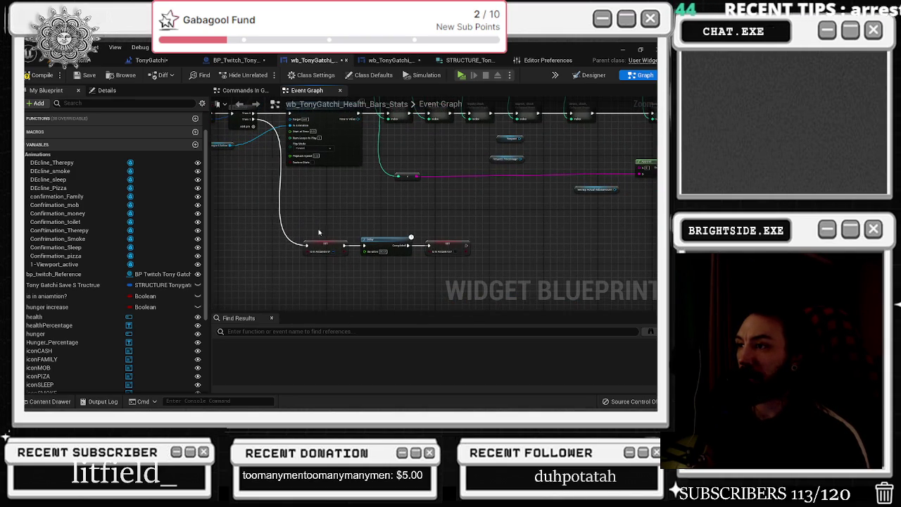
scroll(362, 241, up, 2)
click(390, 255)
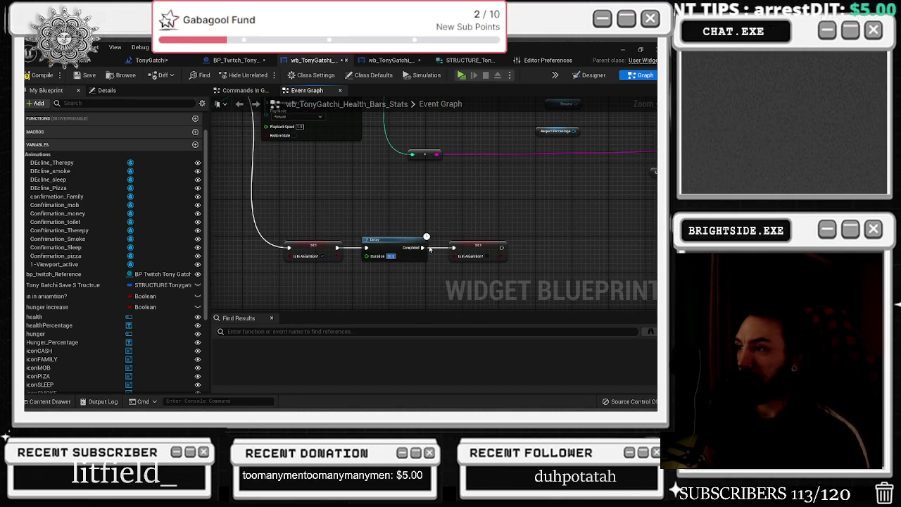
drag(387, 226, 505, 266)
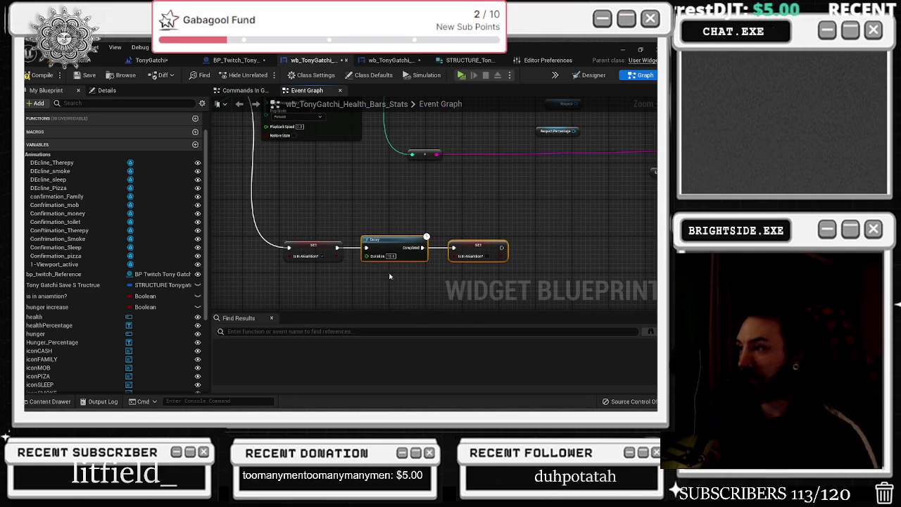
Step: Save the health bars widget blueprint and open BP_Twitch_TonyGatchi
click(86, 74)
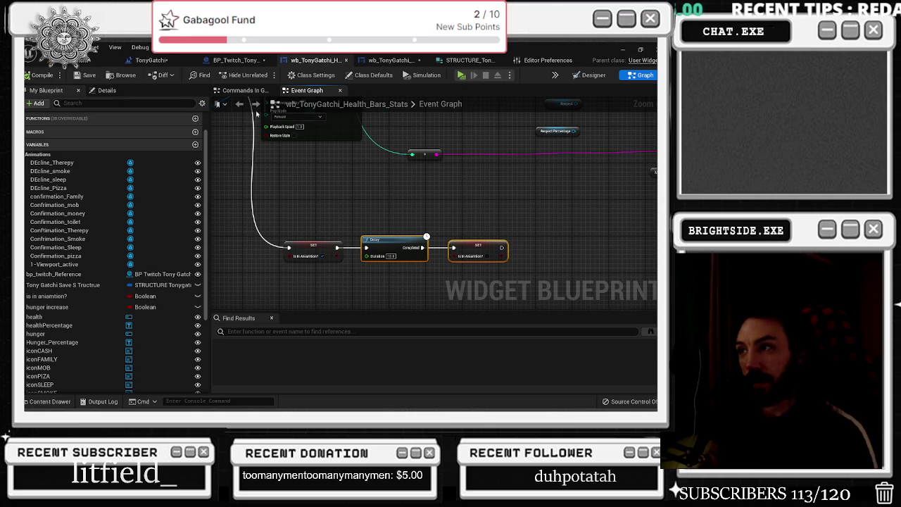
drag(454, 259, 398, 264)
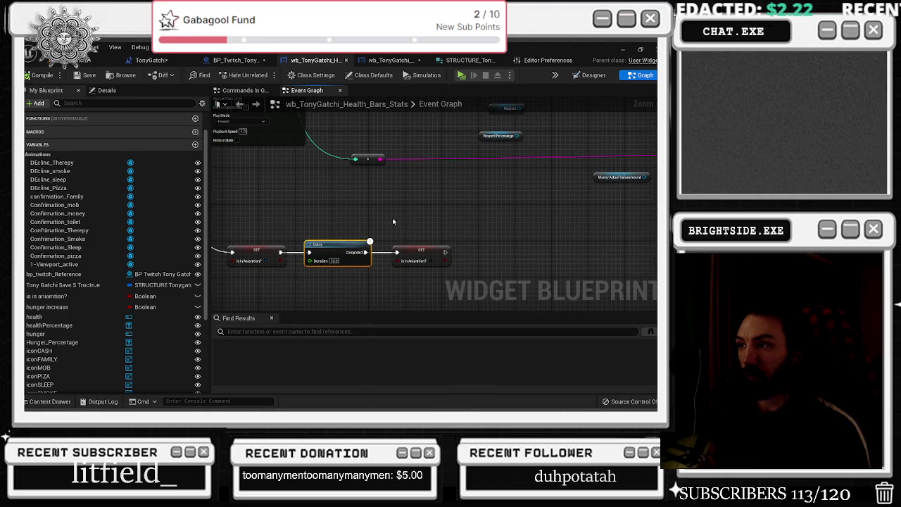
scroll(396, 222, down, 2)
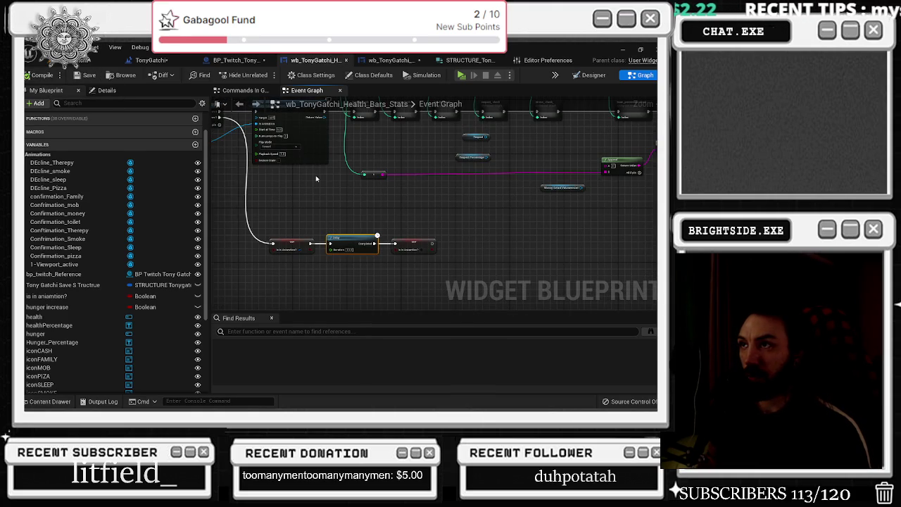
click(236, 60)
scroll(378, 224, up, 1)
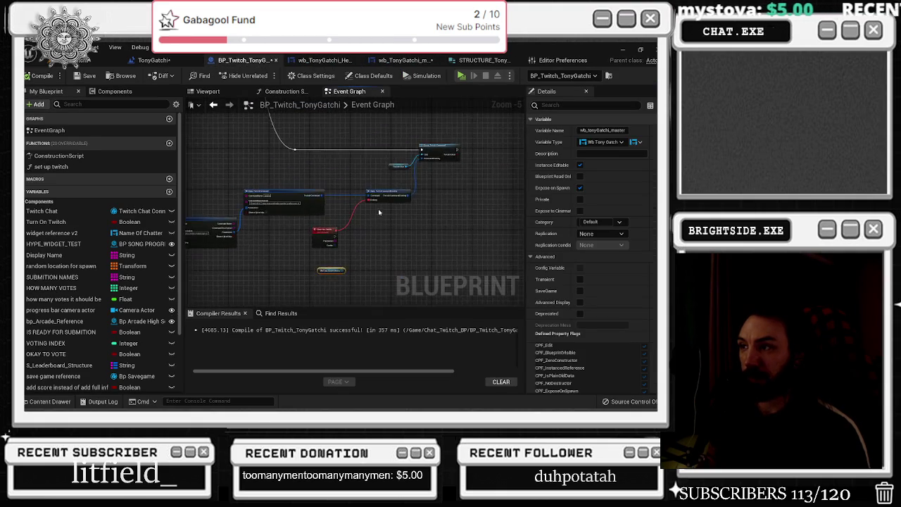
drag(303, 273, 329, 240)
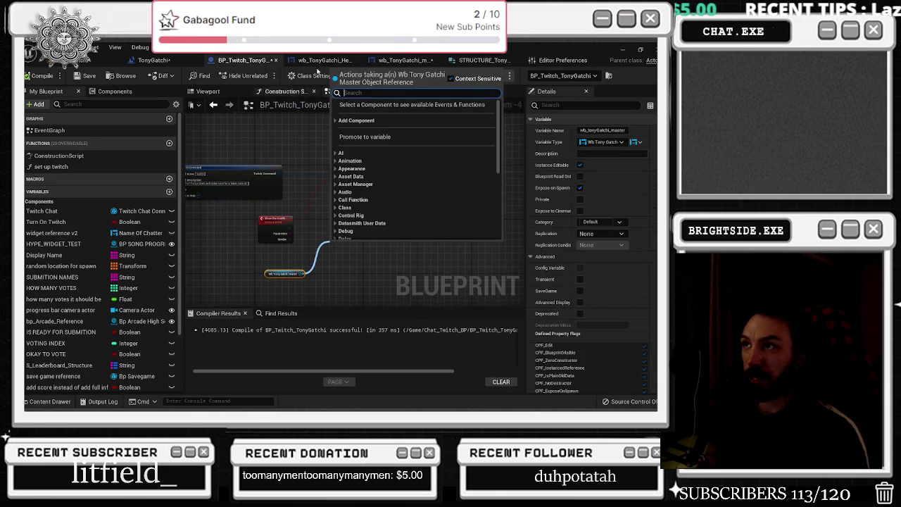
click(415, 63)
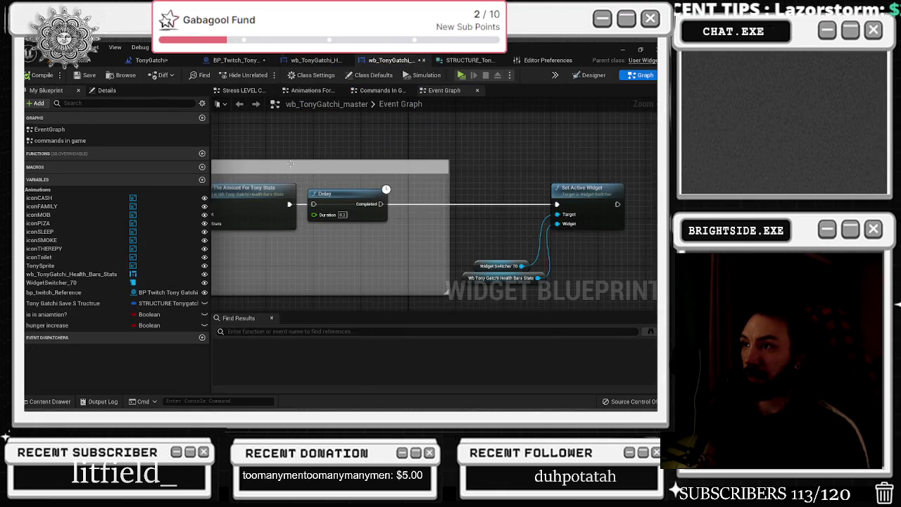
scroll(394, 200, up, 1)
mouse_move(422, 172)
mouse_down()
mouse_move(316, 211)
mouse_move(309, 254)
mouse_up()
drag(530, 242, 354, 240)
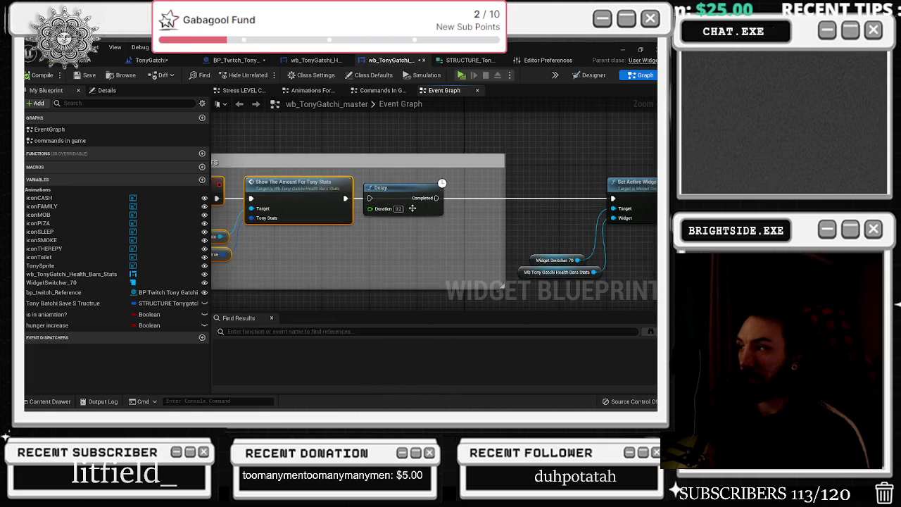
scroll(413, 209, down, 1)
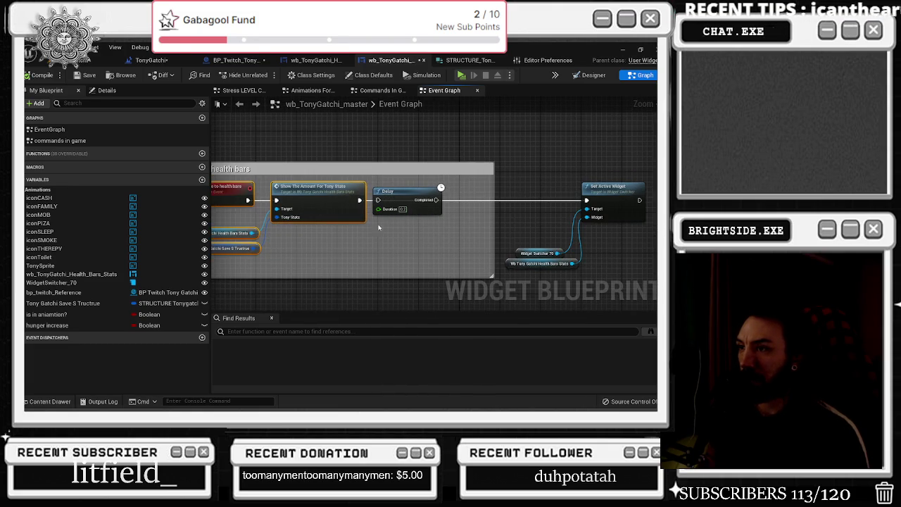
drag(359, 200, 590, 200)
click(247, 61)
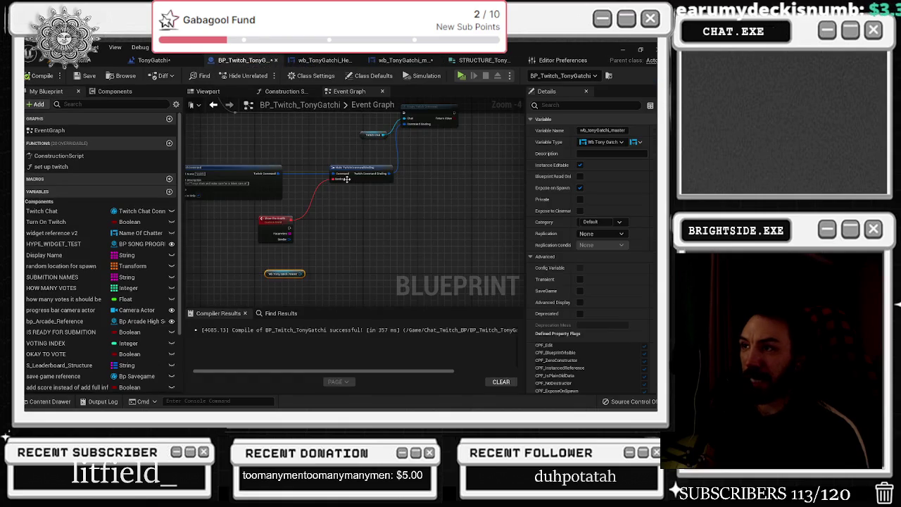
Step: Call Change To Health Bars on the master widget reference through a Do Once after the health event
mouse_move(291, 297)
mouse_down()
mouse_move(333, 252)
mouse_move(372, 233)
mouse_move(432, 228)
mouse_up()
text(change to)
key(Return)
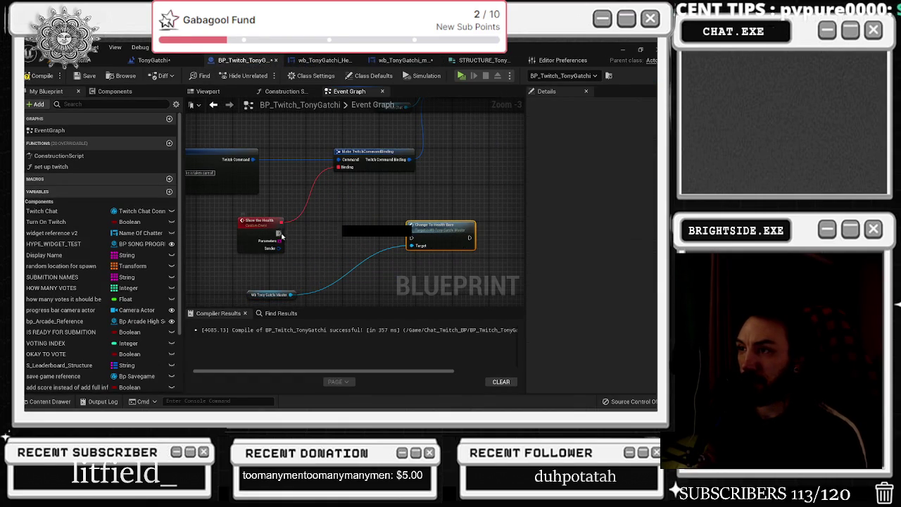
drag(280, 220, 302, 235)
text(change to)
key(Return)
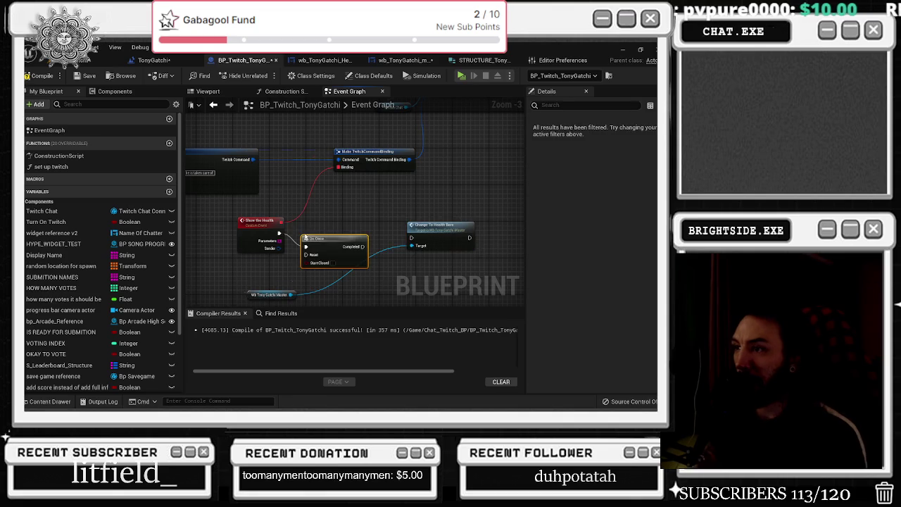
mouse_move(427, 231)
mouse_down()
mouse_move(346, 245)
mouse_move(379, 246)
mouse_up()
click(285, 243)
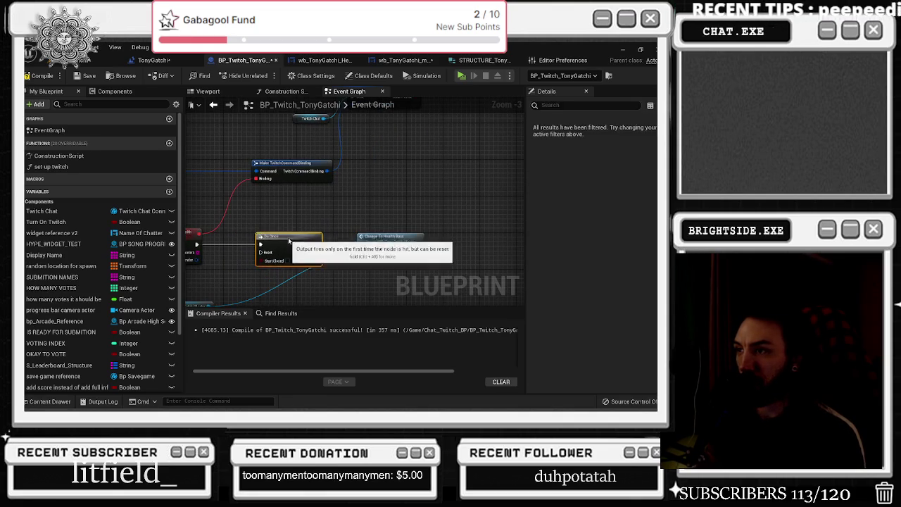
drag(364, 216, 260, 176)
mouse_move(211, 205)
mouse_down()
mouse_move(271, 215)
mouse_move(256, 209)
mouse_move(275, 201)
mouse_move(285, 209)
mouse_move(399, 215)
mouse_up()
Step: Follow Change To Health Bars with a 10-second Delay and a Sequence node
click(394, 211)
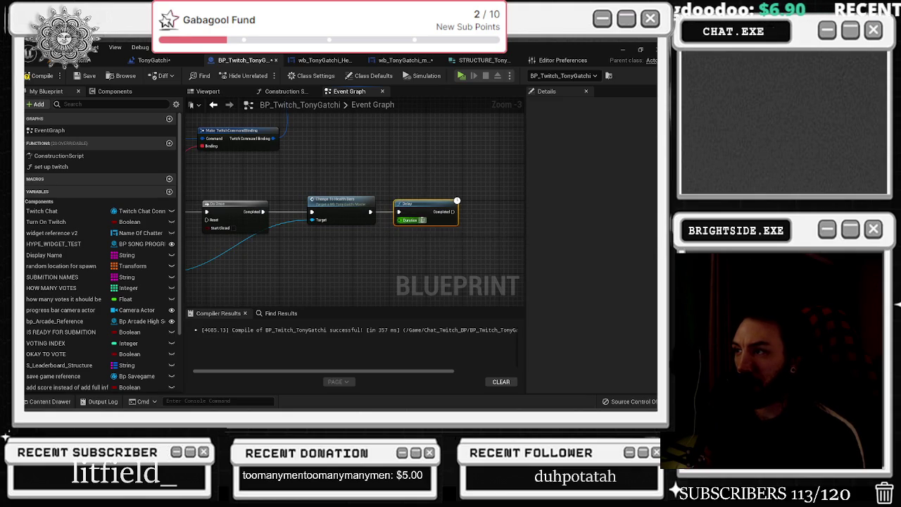
text(10)
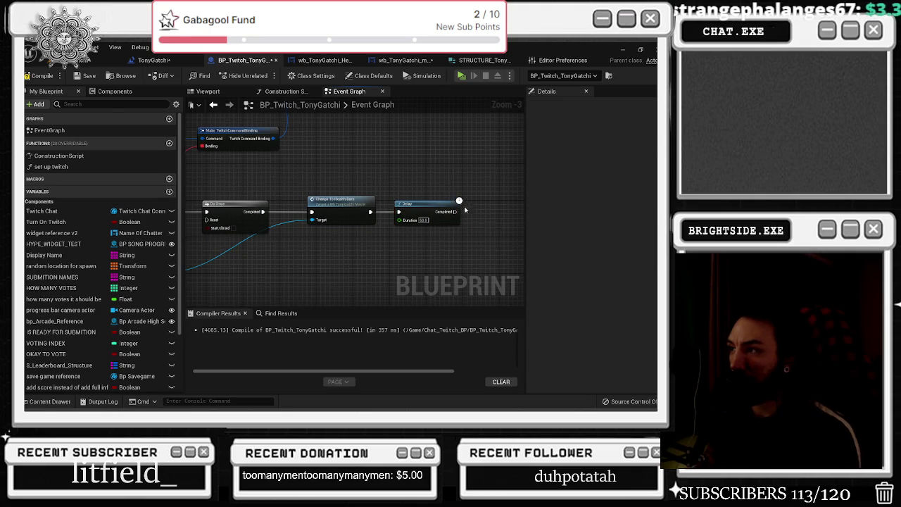
click(476, 209)
drag(456, 212, 505, 214)
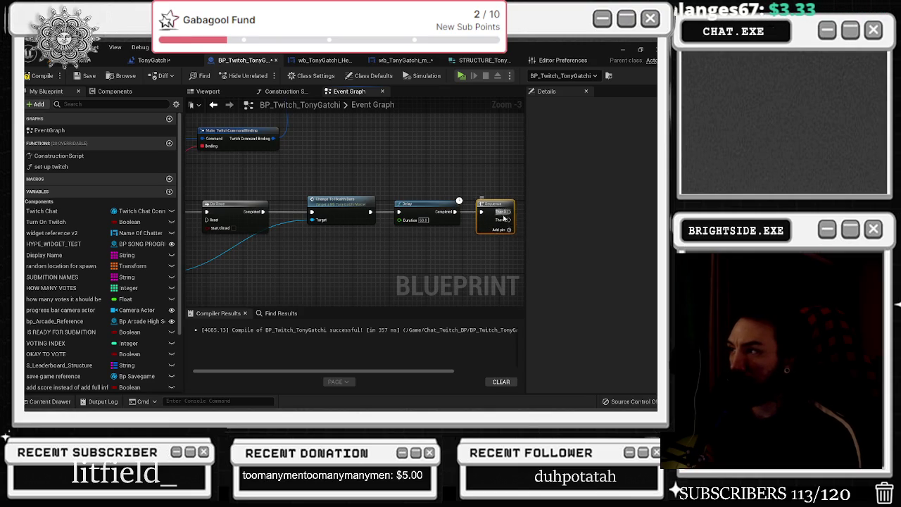
click(127, 215)
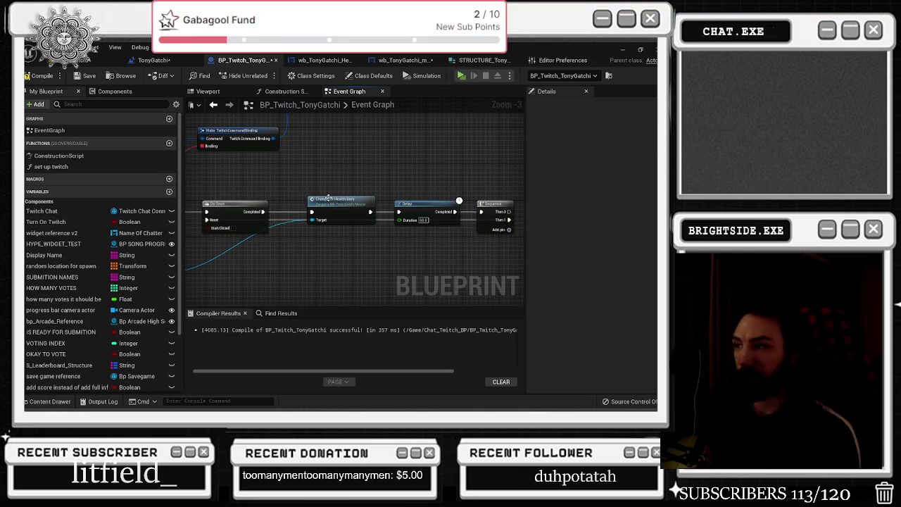
scroll(383, 192, down, 1)
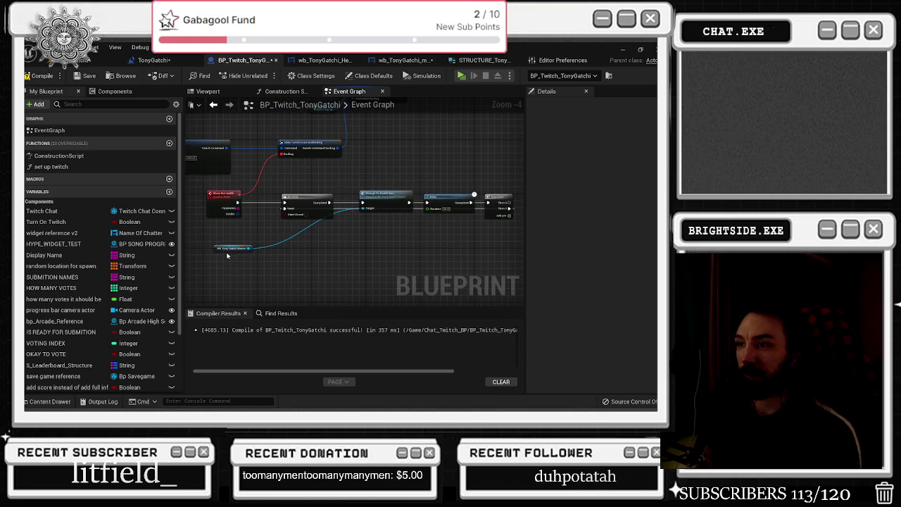
drag(237, 250, 339, 232)
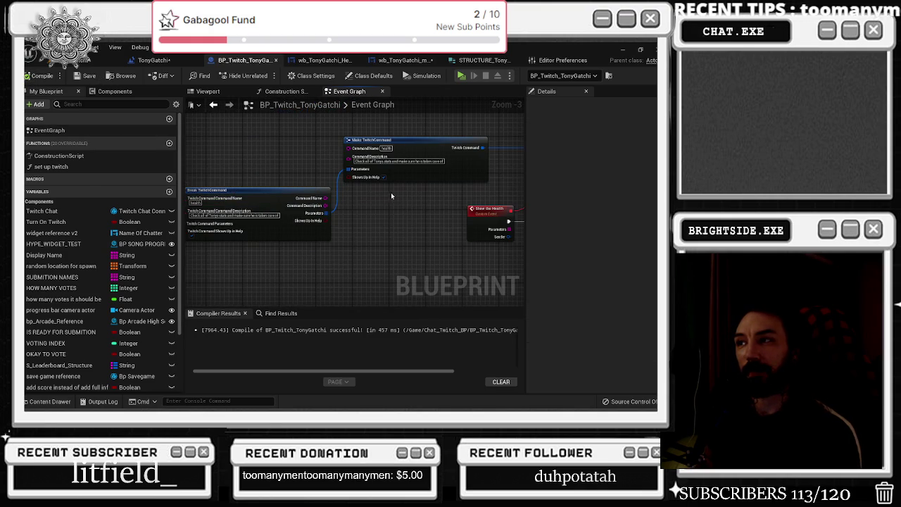
drag(380, 198, 299, 159)
Step: Open the Change To Health Bars event and add a 60-second Delay after Set Active Widget
double_click(383, 176)
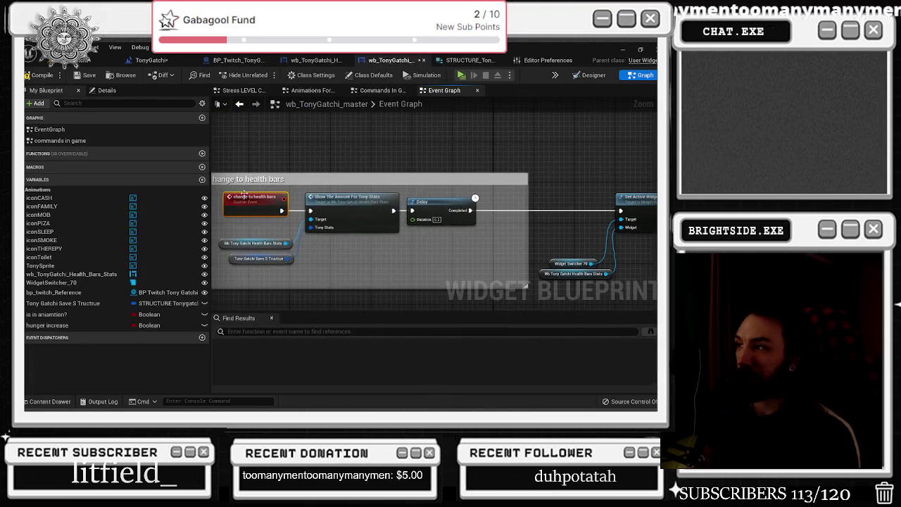
drag(447, 242, 358, 232)
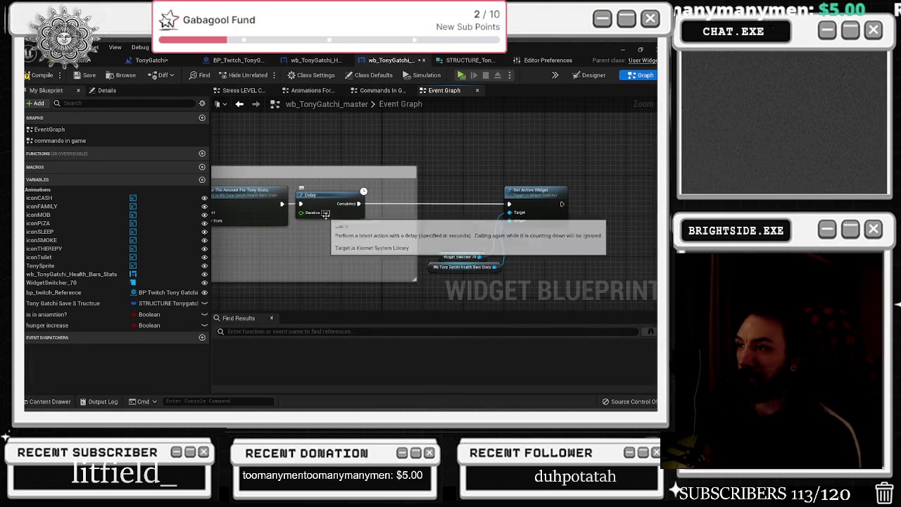
drag(331, 195, 345, 199)
drag(463, 188, 523, 271)
mouse_move(546, 192)
mouse_down()
mouse_move(380, 200)
mouse_move(452, 220)
mouse_up()
click(426, 207)
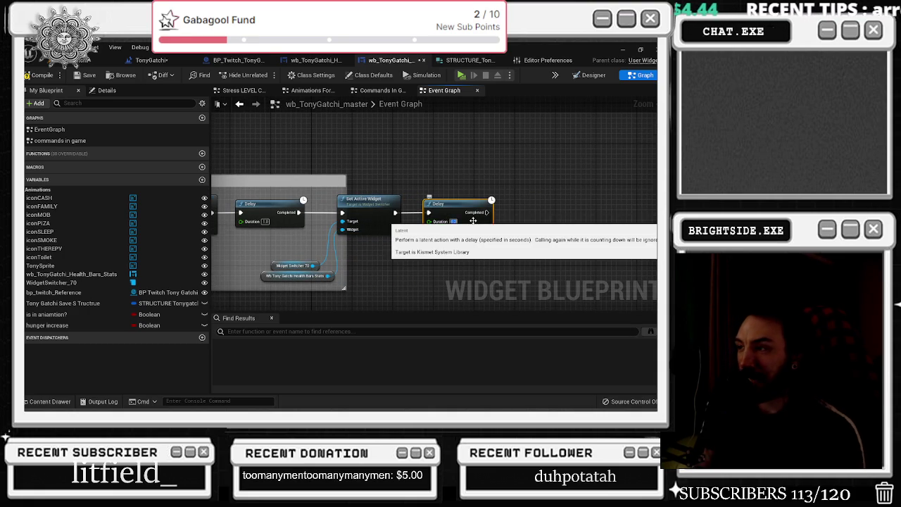
click(453, 221)
text(60)
click(518, 174)
drag(518, 174, 479, 178)
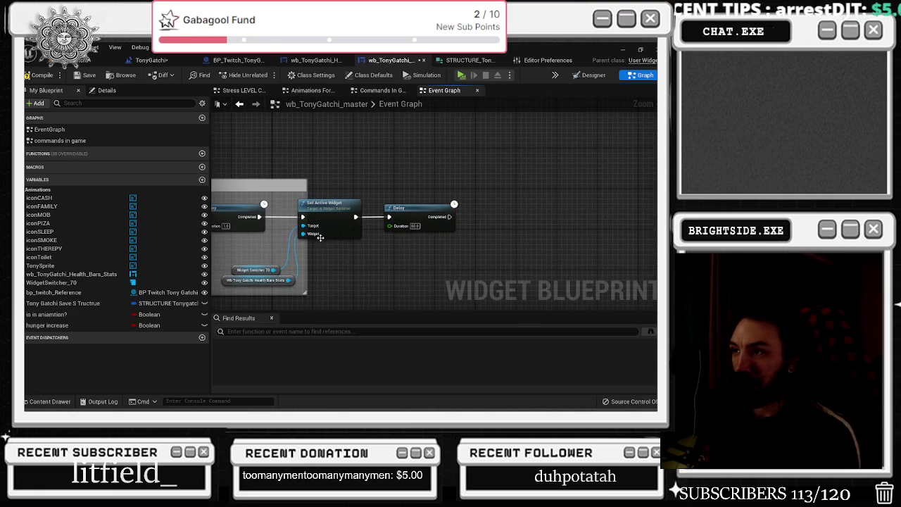
Step: Paste a second Set Active Widget after the Delay, clear its widget input, and select the Designer's Size Box
drag(264, 238, 331, 285)
key(ctrl+c)
key(ctrl+v)
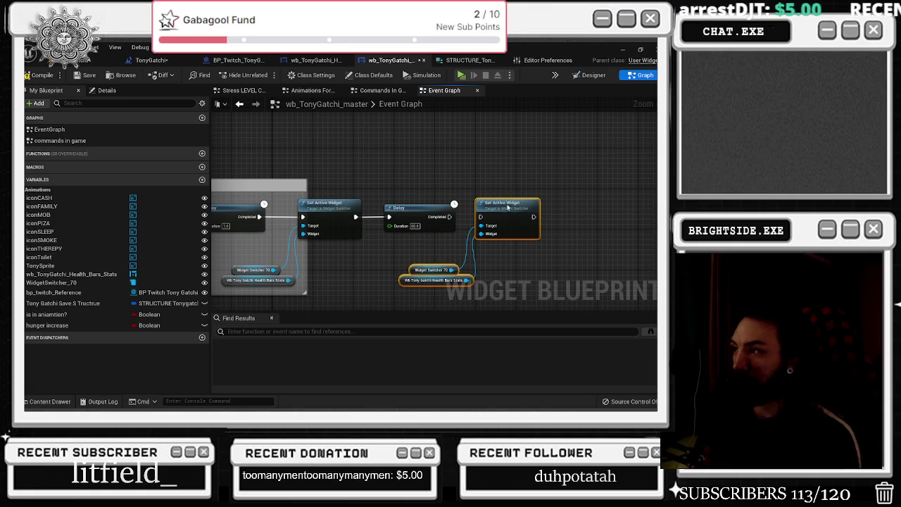
drag(445, 219, 482, 218)
click(493, 189)
drag(507, 267, 414, 236)
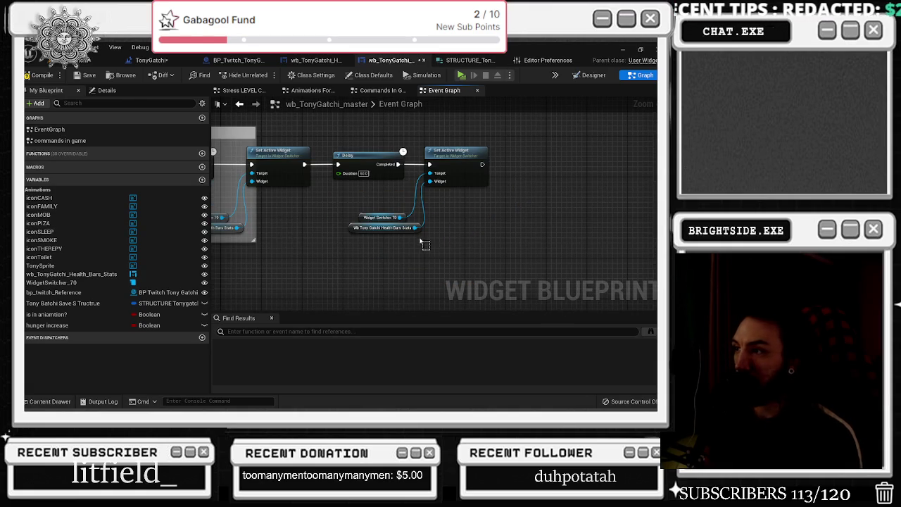
click(388, 227)
key(Delete)
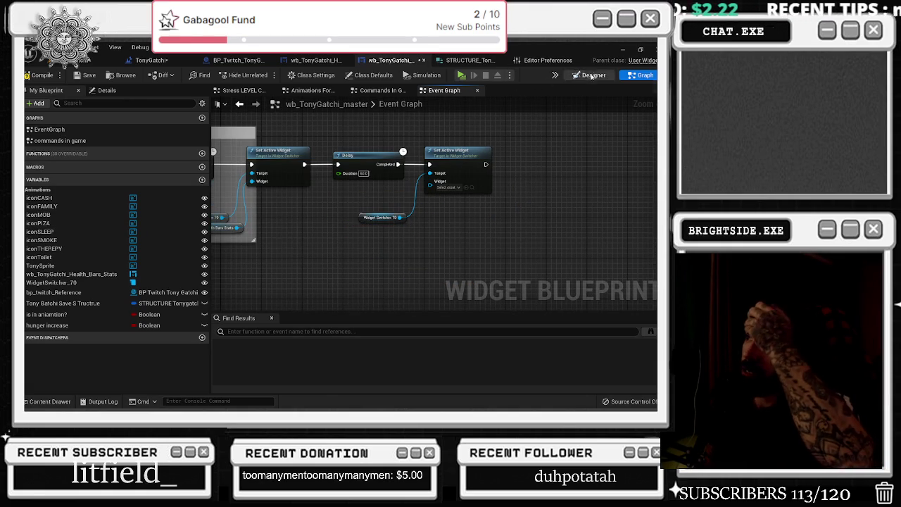
click(590, 74)
click(338, 204)
text(Main Widget)
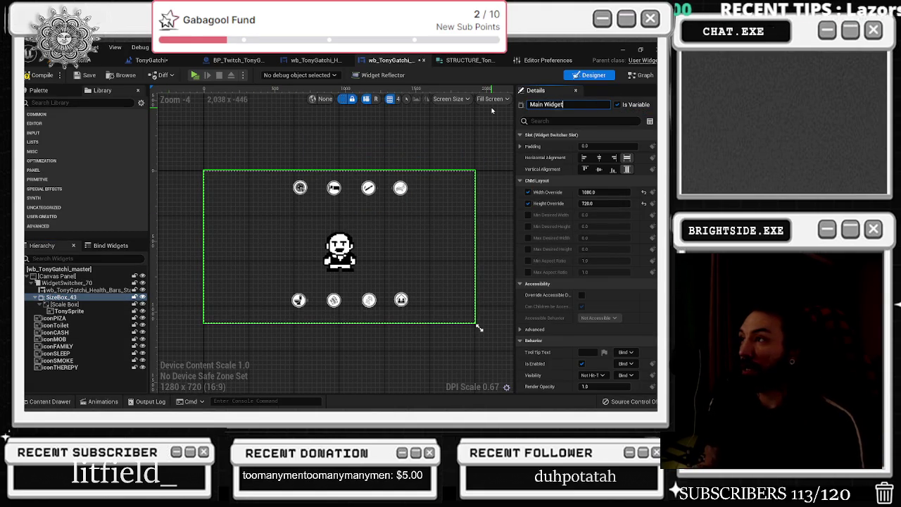
Step: Rename the Size Box MainWidget and bring its reference into the graph beside Widget Switcher 70
key(Return)
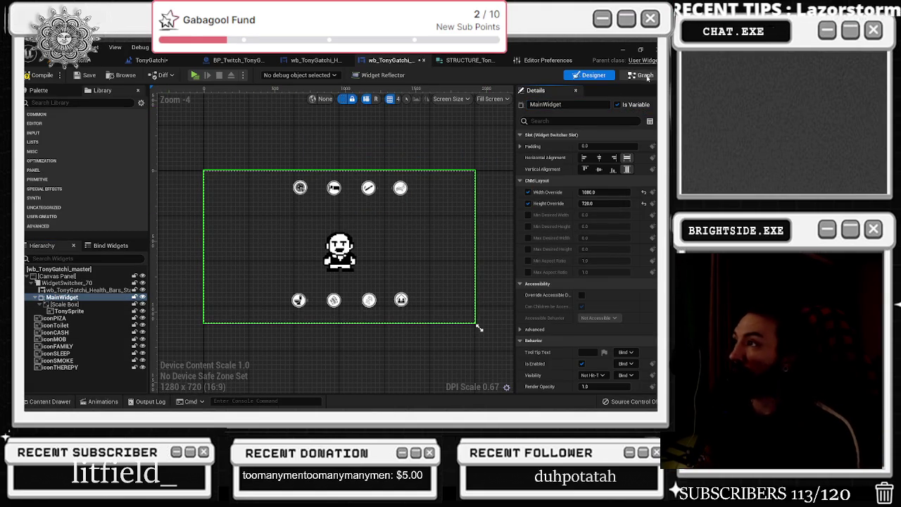
click(641, 74)
click(46, 90)
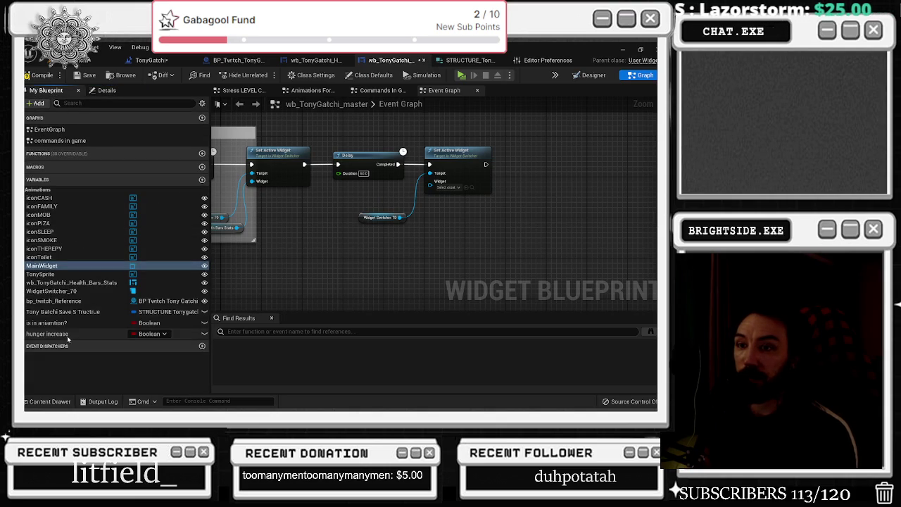
mouse_move(42, 266)
mouse_down()
mouse_move(402, 242)
mouse_move(425, 235)
mouse_move(430, 181)
mouse_up()
drag(427, 241, 362, 201)
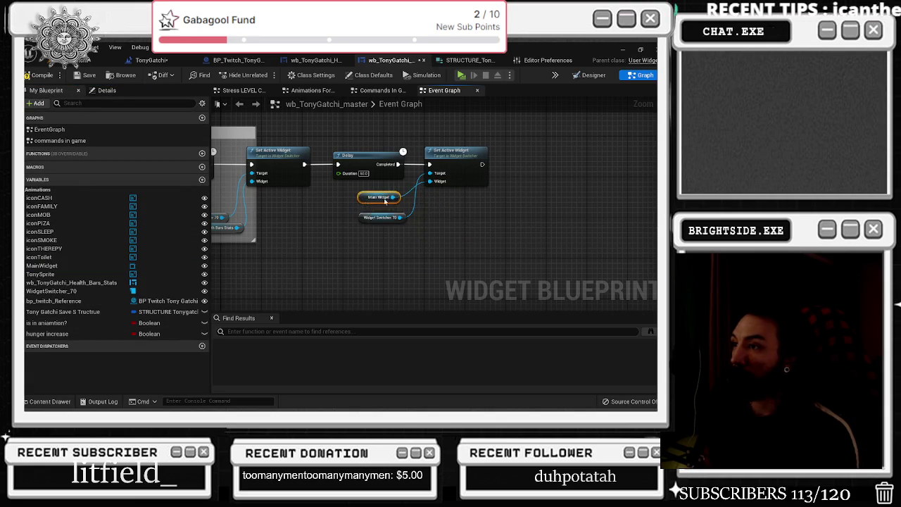
drag(482, 232, 580, 261)
Step: Adjust the second Delay's duration and save the master widget blueprint
scroll(360, 259, down, 1)
scroll(479, 274, down, 2)
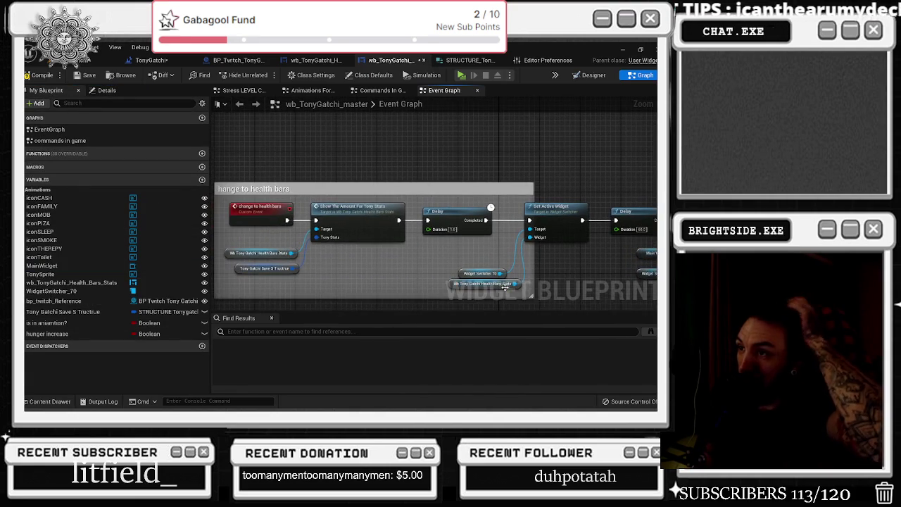
scroll(487, 259, down, 1)
mouse_move(502, 231)
mouse_down()
mouse_move(446, 211)
mouse_move(446, 220)
mouse_move(564, 216)
mouse_up()
scroll(566, 216, up, 1)
scroll(574, 211, down, 1)
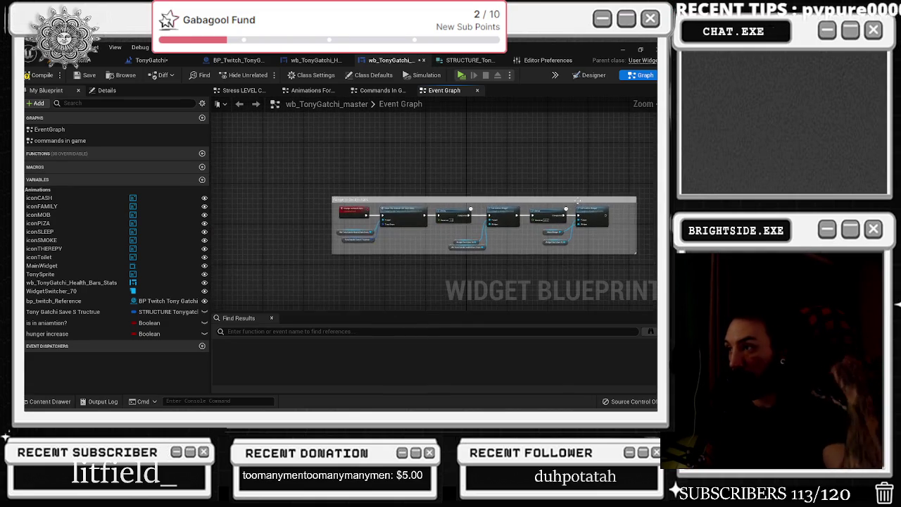
scroll(503, 224, up, 2)
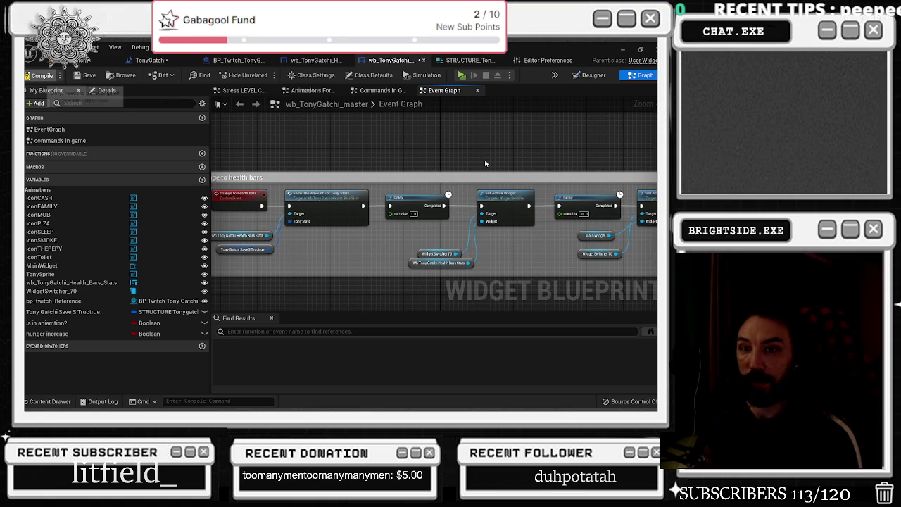
click(583, 214)
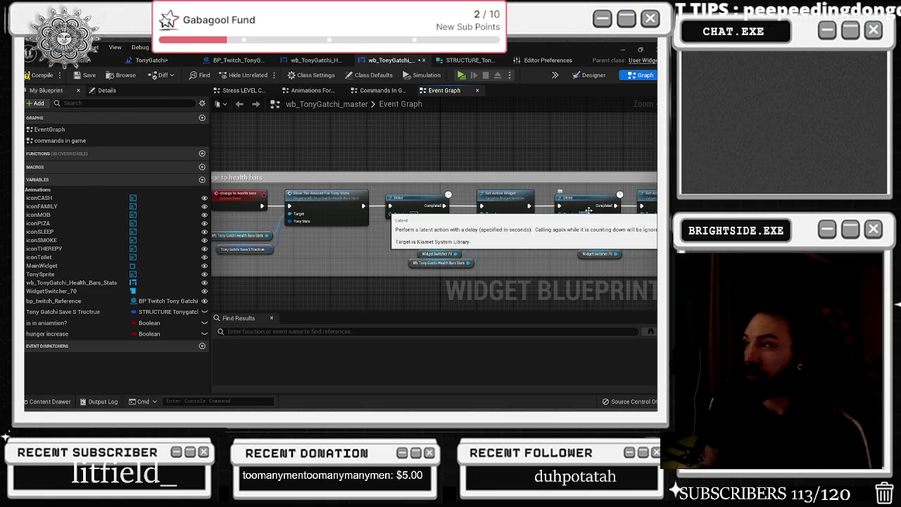
key(Return)
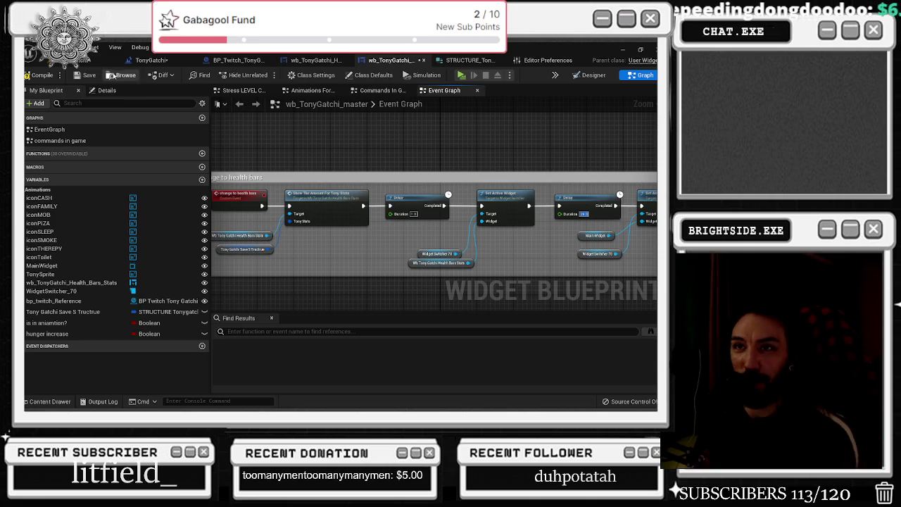
click(84, 75)
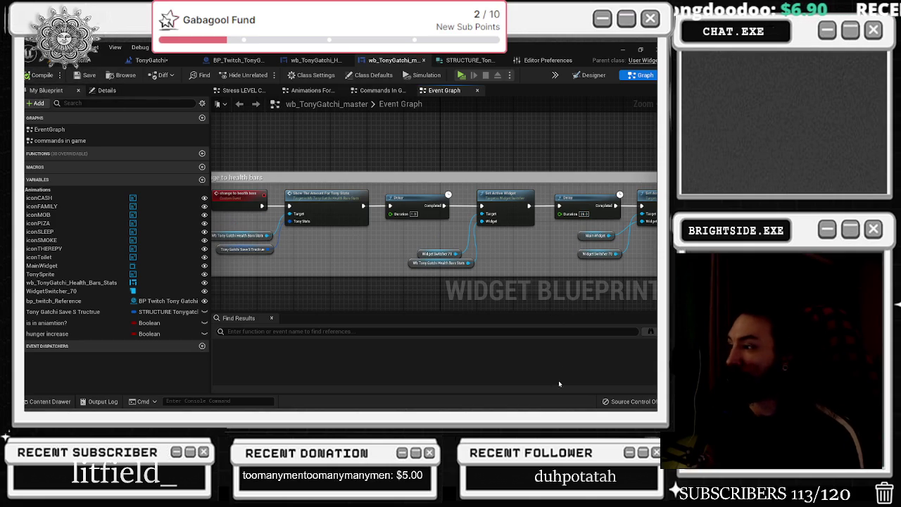
Step: Play the TonyGatchi level, dismiss the Twitch login browser, stop with Esc, and open Editor Preferences
click(152, 60)
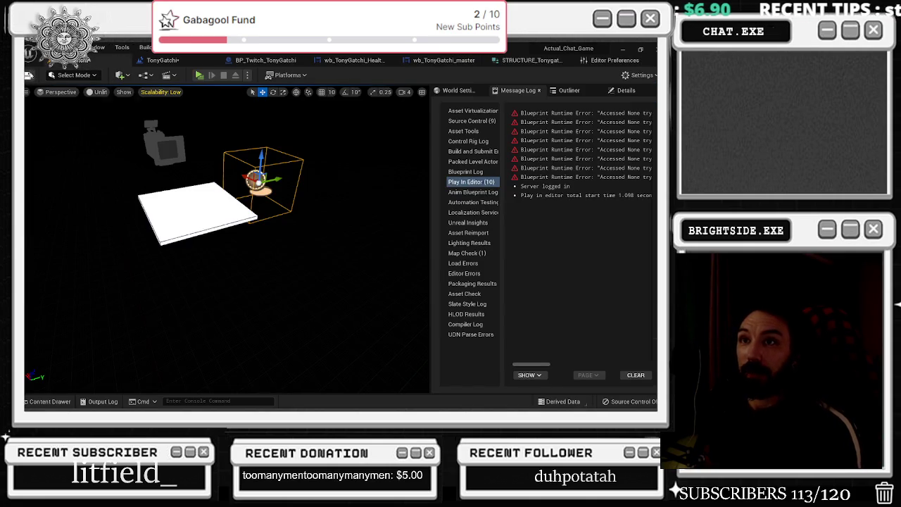
click(199, 75)
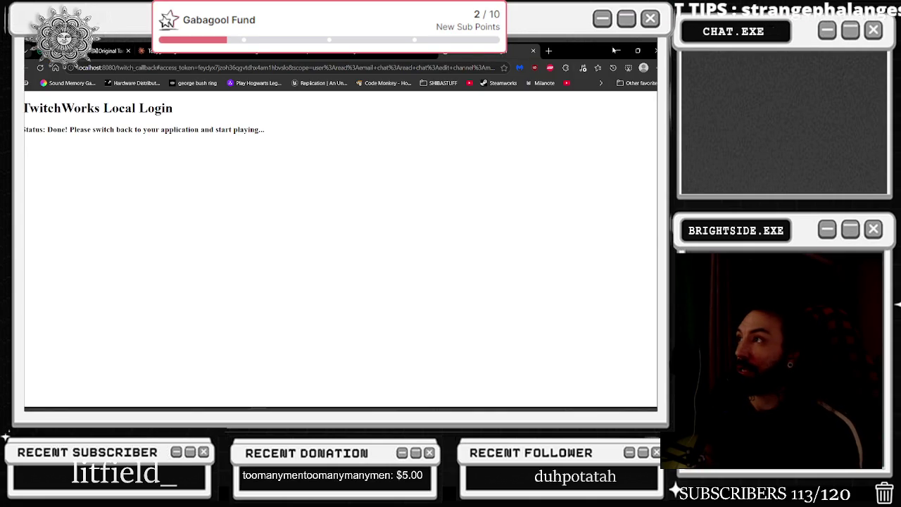
click(615, 51)
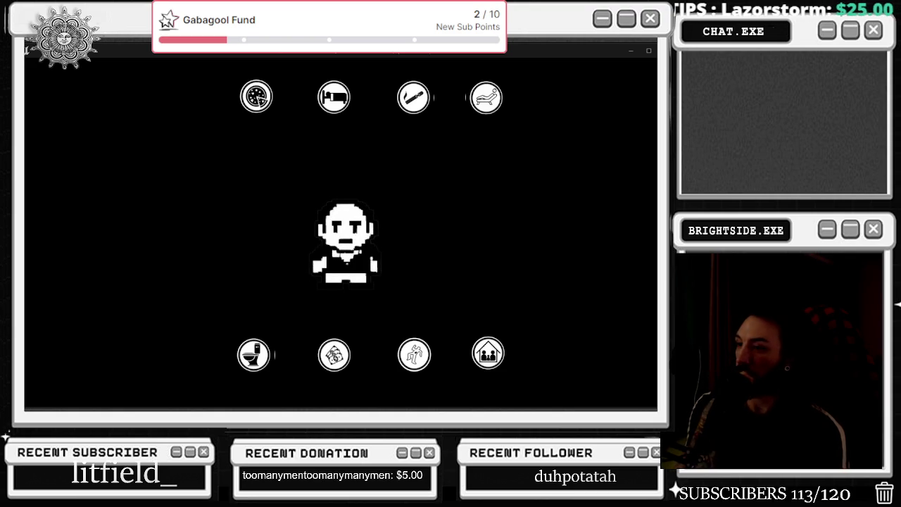
key(Escape)
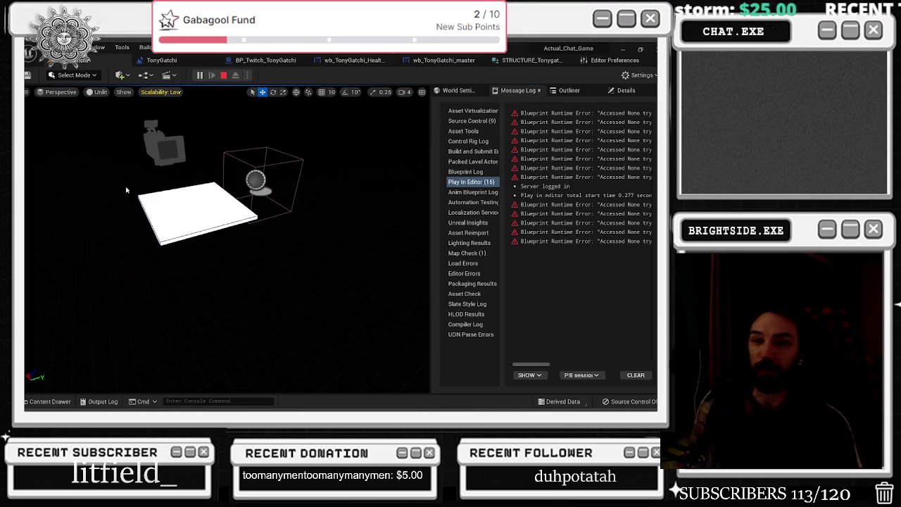
click(599, 63)
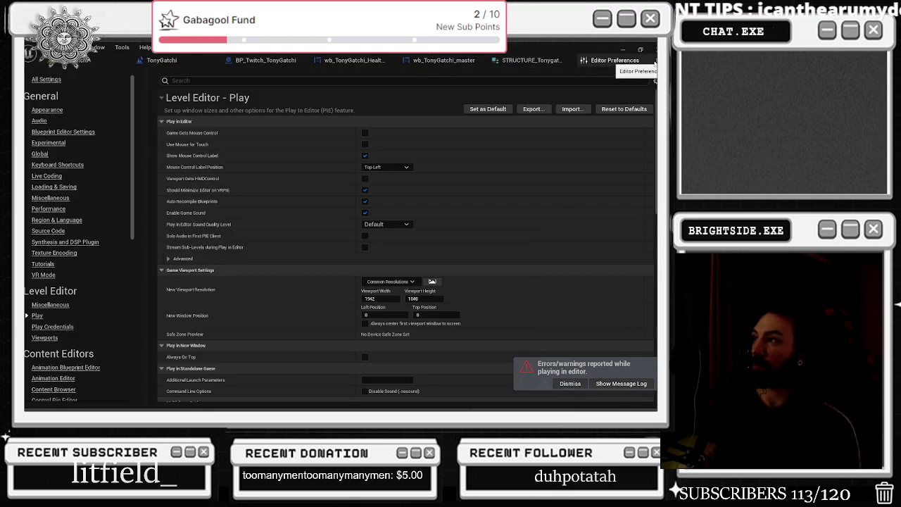
Step: Open the wb_TonyGatchi_Health_Bars_Stats widget blueprint in its Designer layout
click(206, 64)
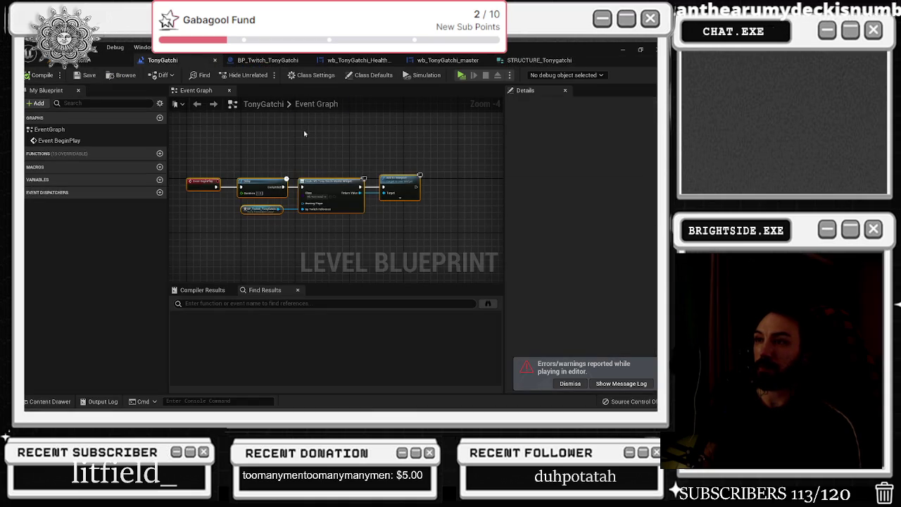
click(259, 61)
click(357, 61)
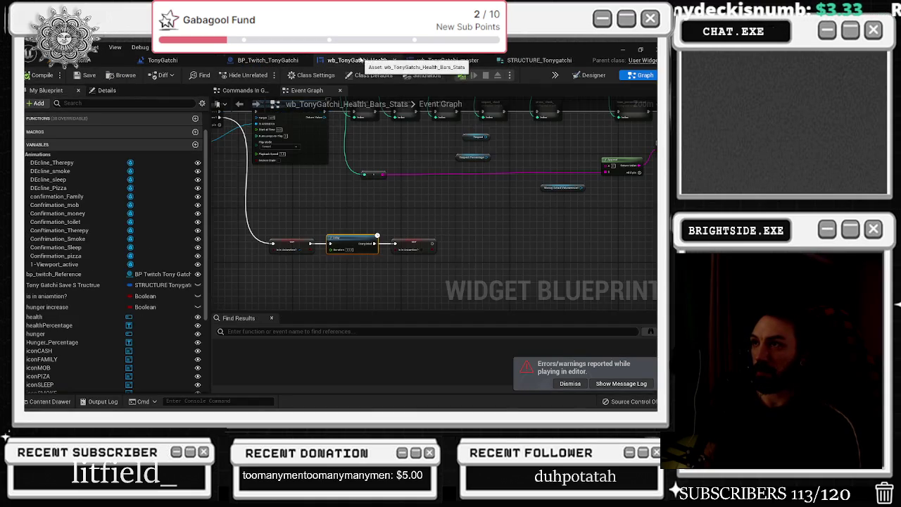
click(590, 75)
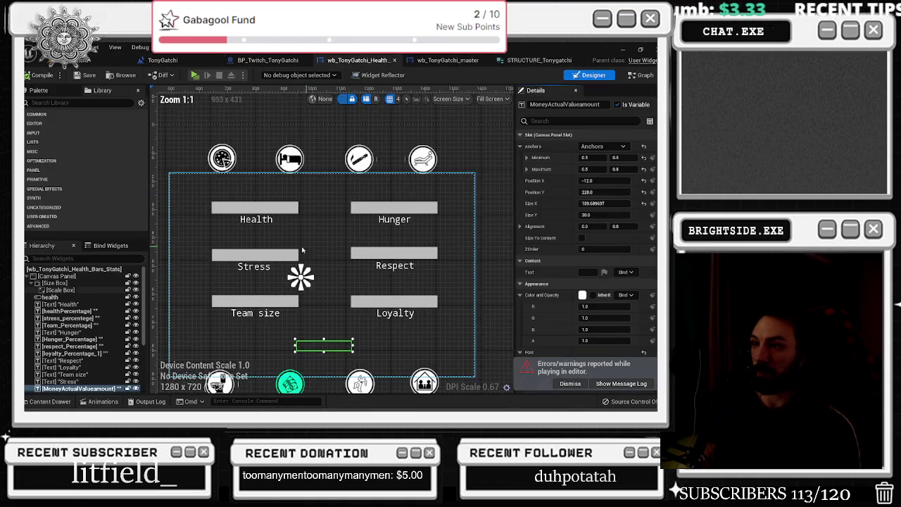
Step: Select the Health, Stress, teamsize, hunger, respect and loyalty bars and edit their ZOrder
click(259, 209)
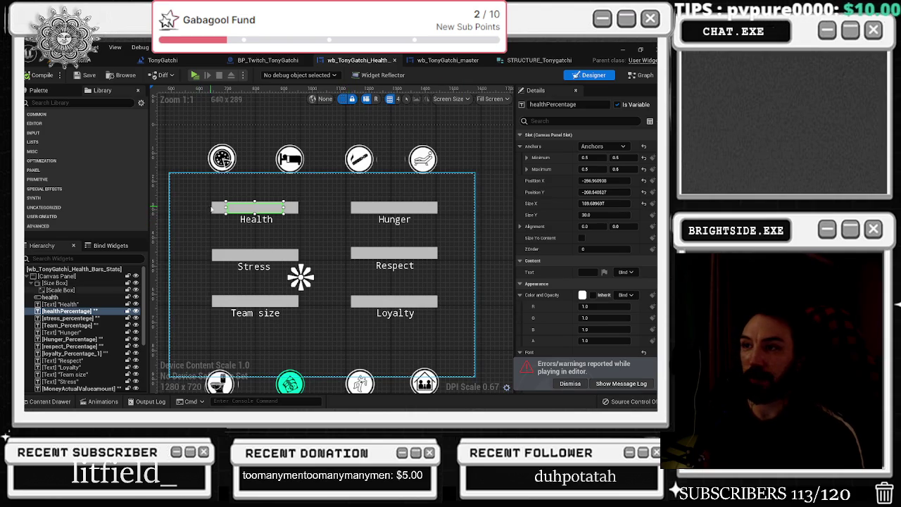
click(212, 209)
click(592, 248)
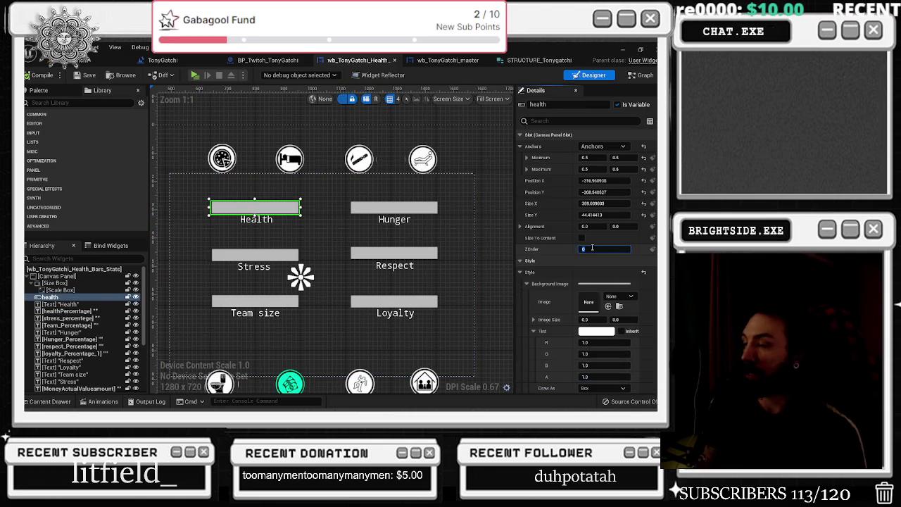
text(-1)
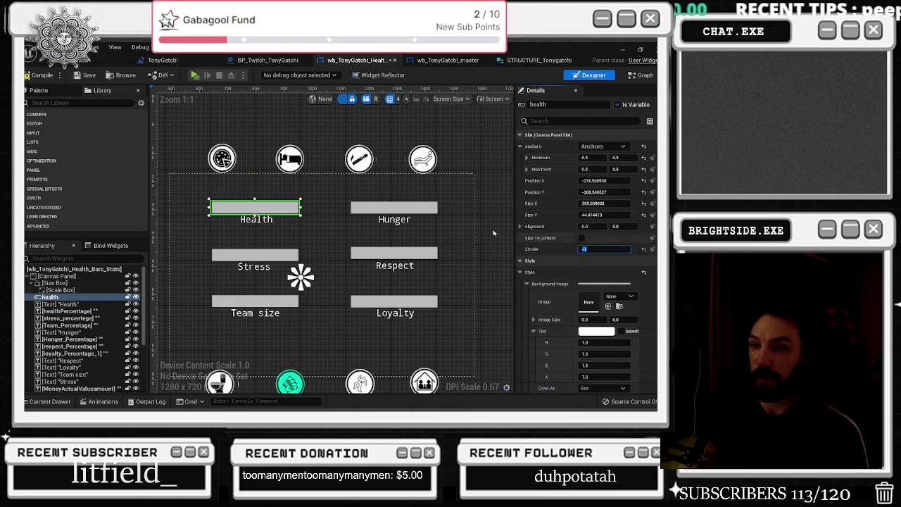
scroll(63, 317, down, 5)
click(49, 314)
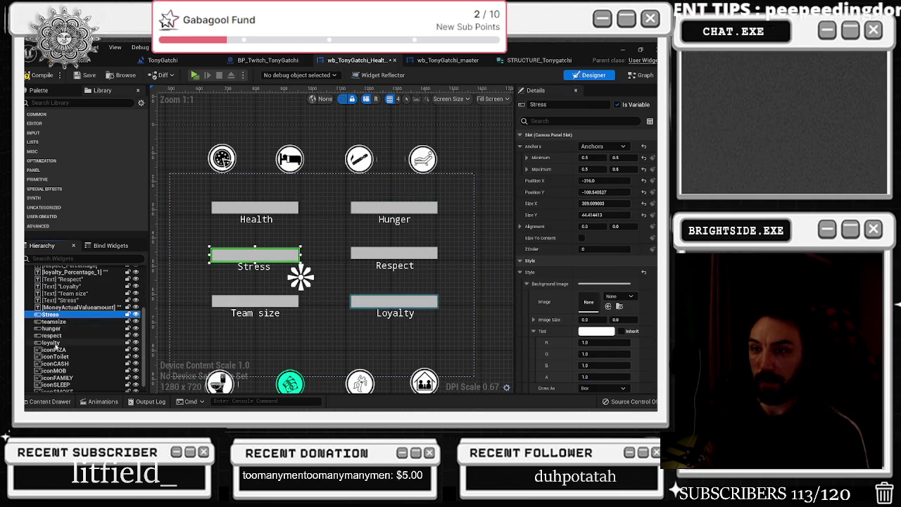
shift+click(51, 342)
click(598, 248)
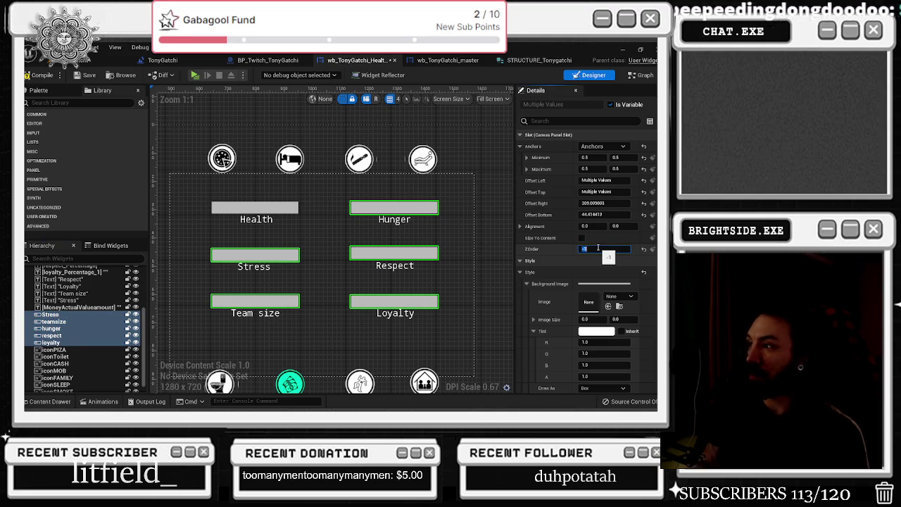
Step: Set ZOrder 1 on the hunger, respect and loyalty percentage texts
click(71, 300)
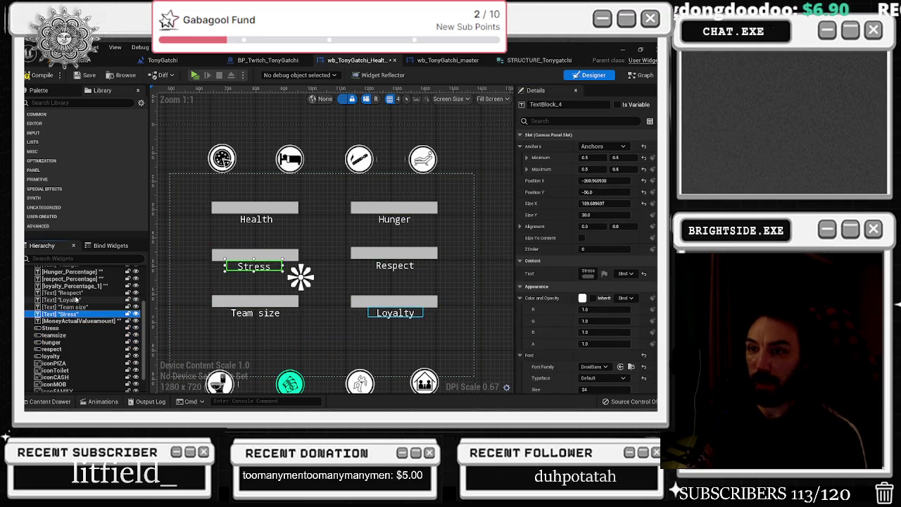
click(70, 286)
shift+click(70, 271)
click(597, 249)
text(1)
key(Return)
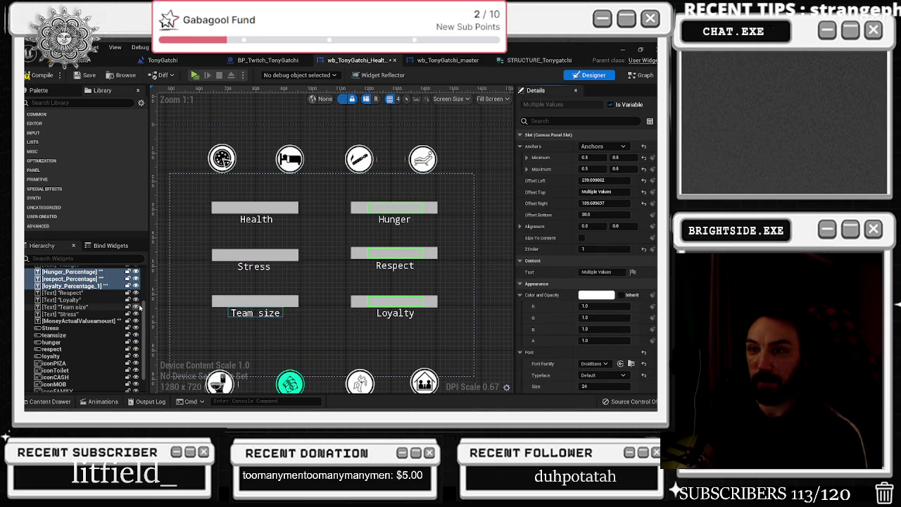
scroll(80, 282, up, 1)
Step: Set ZOrder 1 on the Team_Percentage, healthPercentage and stress_percentage texts
click(70, 271)
click(590, 250)
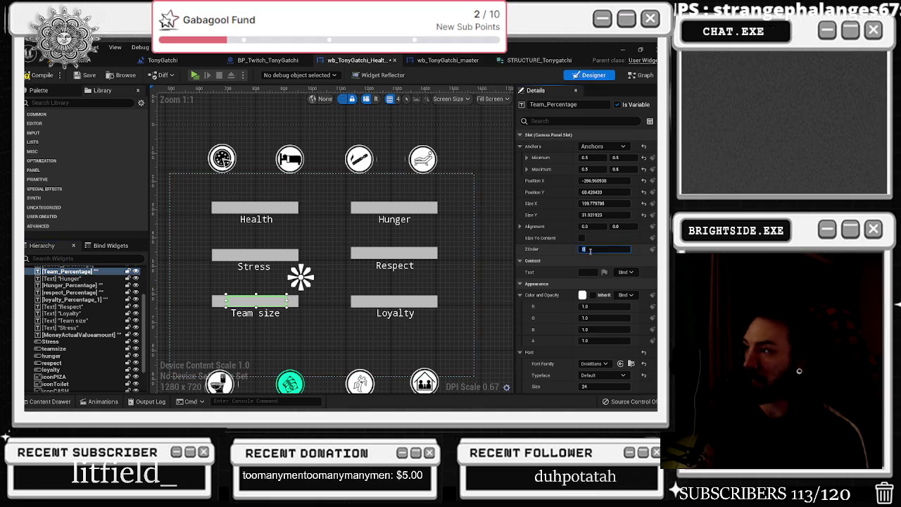
scroll(160, 283, up, 1)
scroll(81, 296, up, 2)
click(70, 291)
ctrl+click(81, 284)
click(591, 250)
text(1)
key(Return)
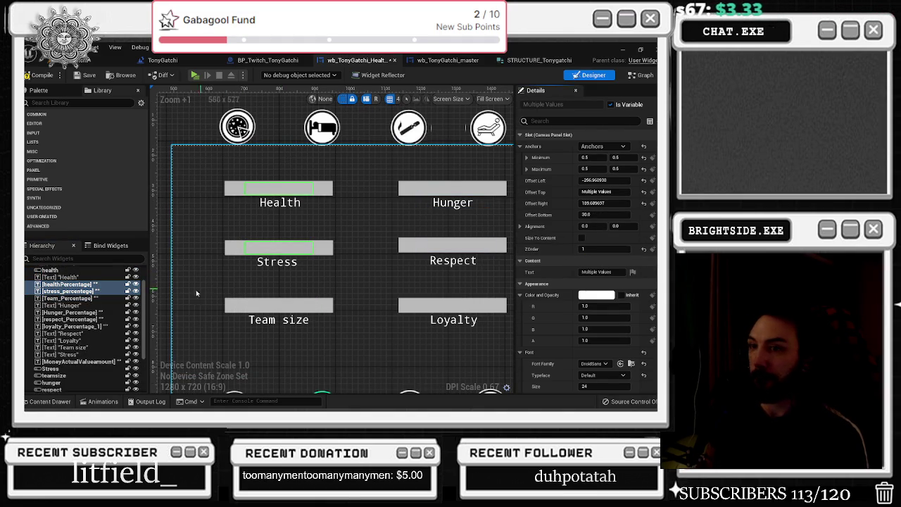
Step: Select the scale box wrapping the whole widget, then return to the Event Graph
scroll(95, 311, down, 3)
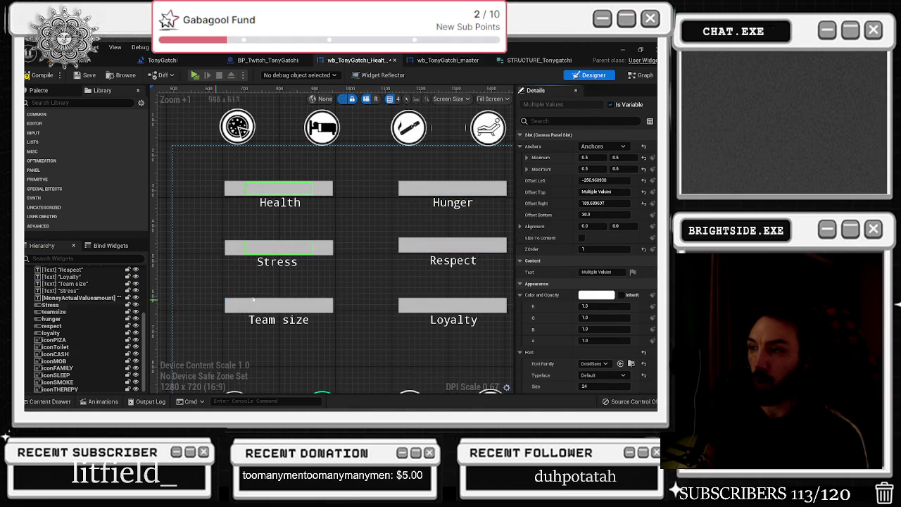
scroll(390, 277, down, 2)
drag(390, 278, 368, 243)
scroll(354, 283, up, 2)
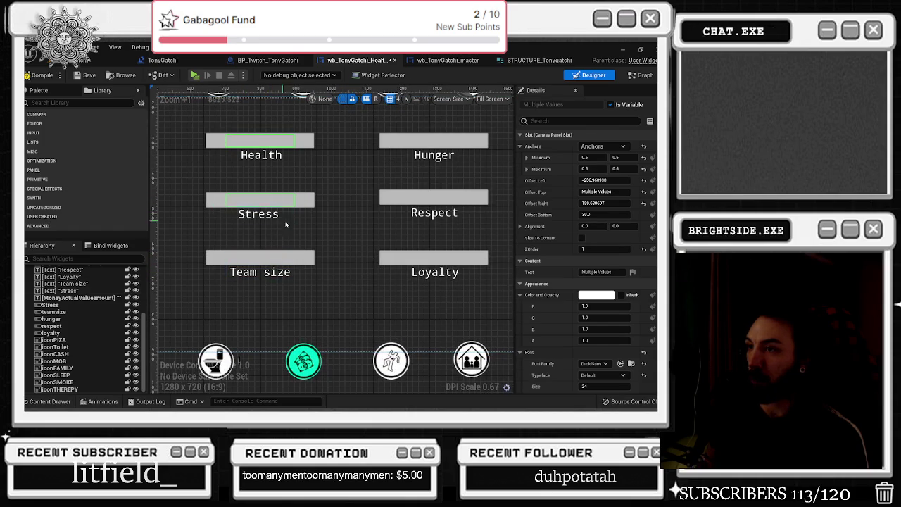
click(323, 205)
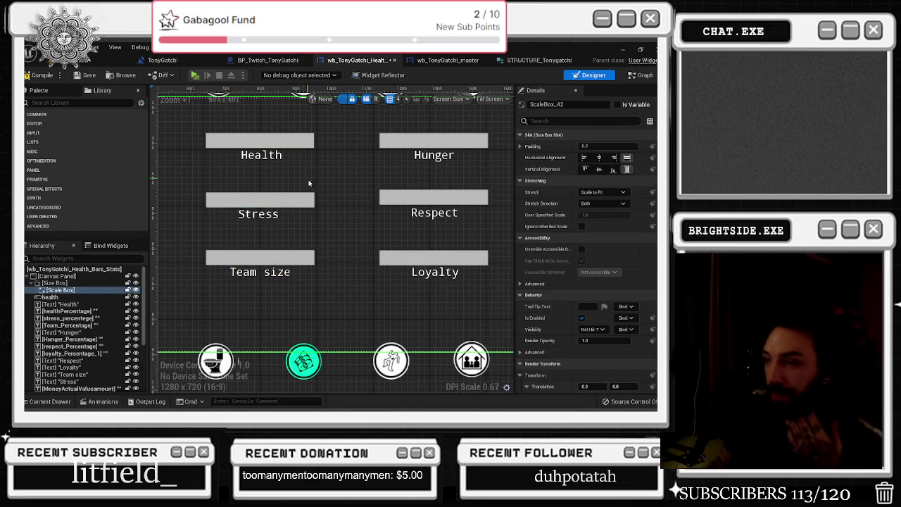
scroll(309, 183, down, 1)
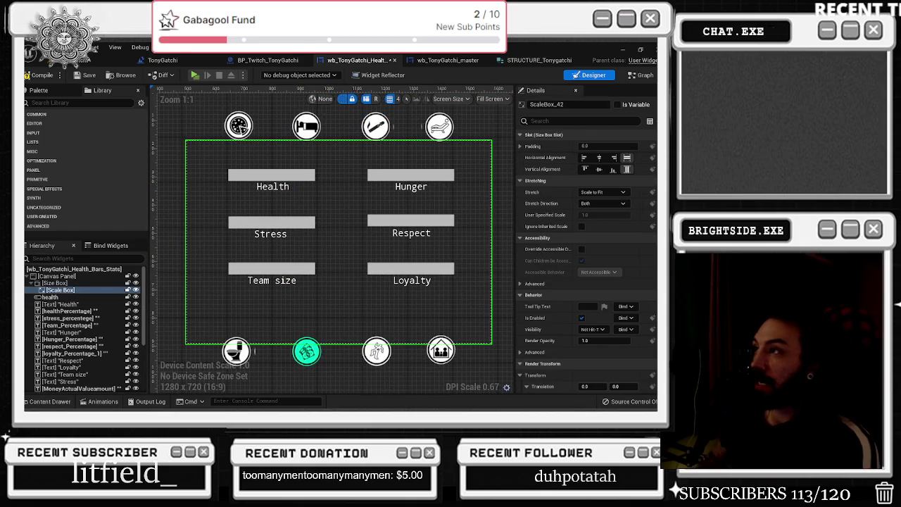
click(645, 74)
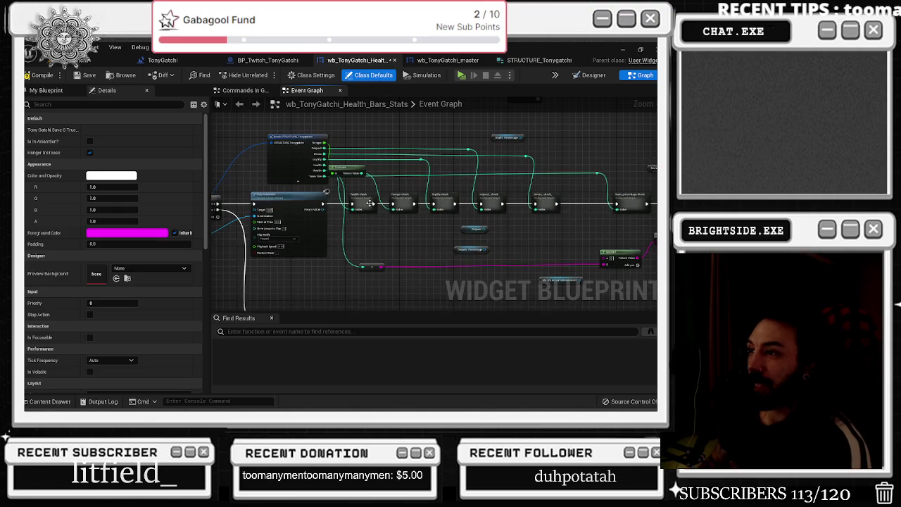
Step: In Health Check, search for 'to int' from the multiply result and delete the wrong TInterp To node
double_click(368, 204)
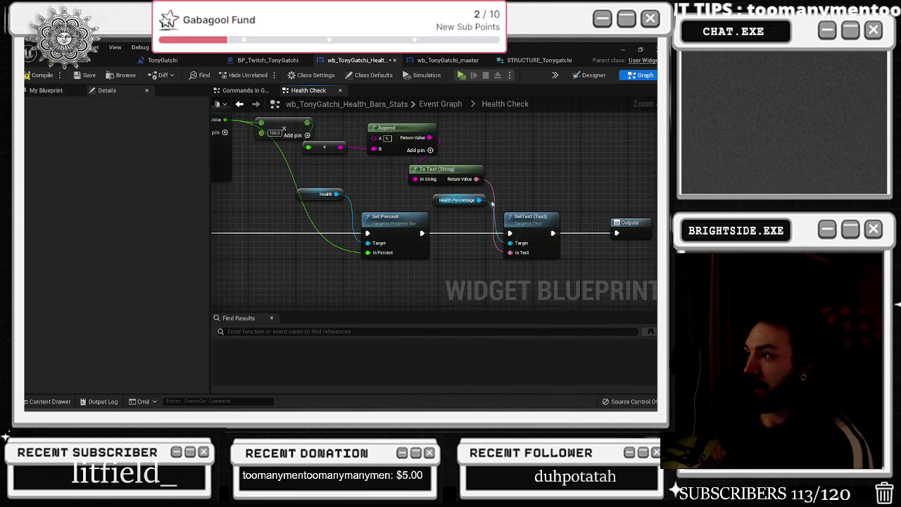
drag(517, 191, 559, 220)
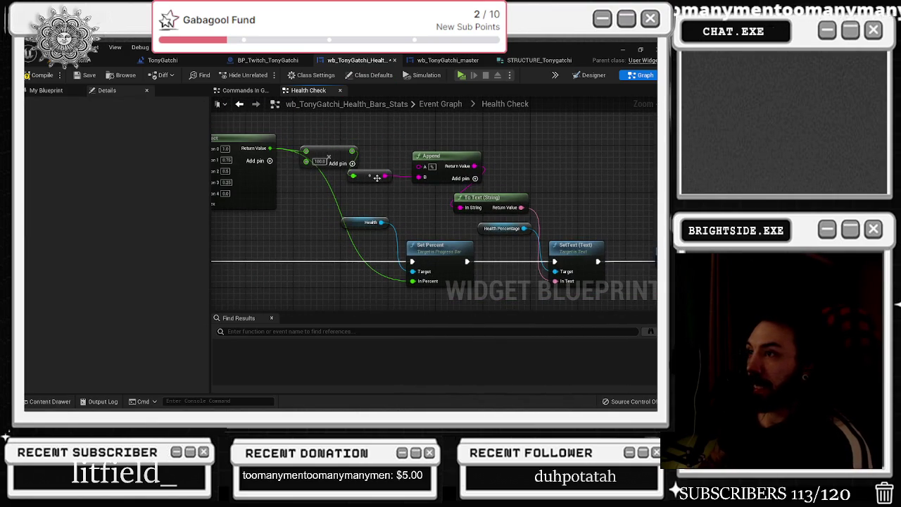
scroll(383, 179, up, 3)
drag(397, 175, 416, 160)
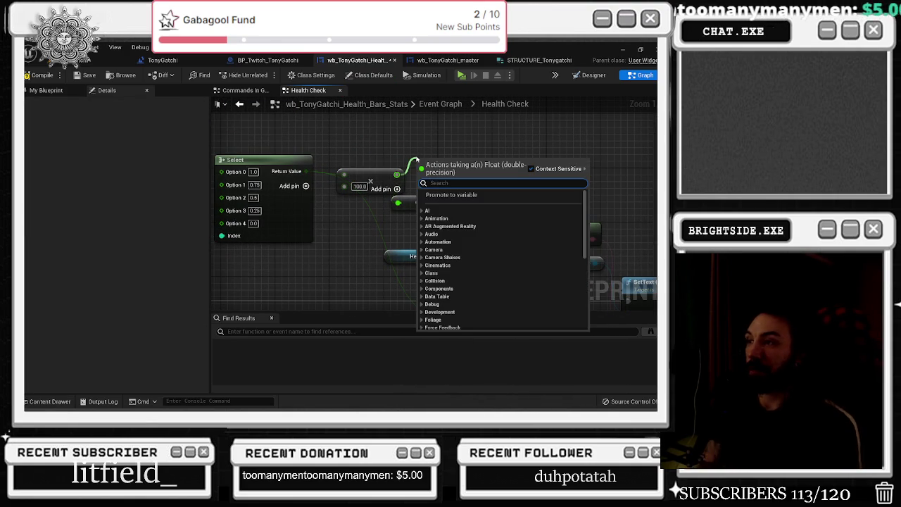
text(intto int)
key(Return)
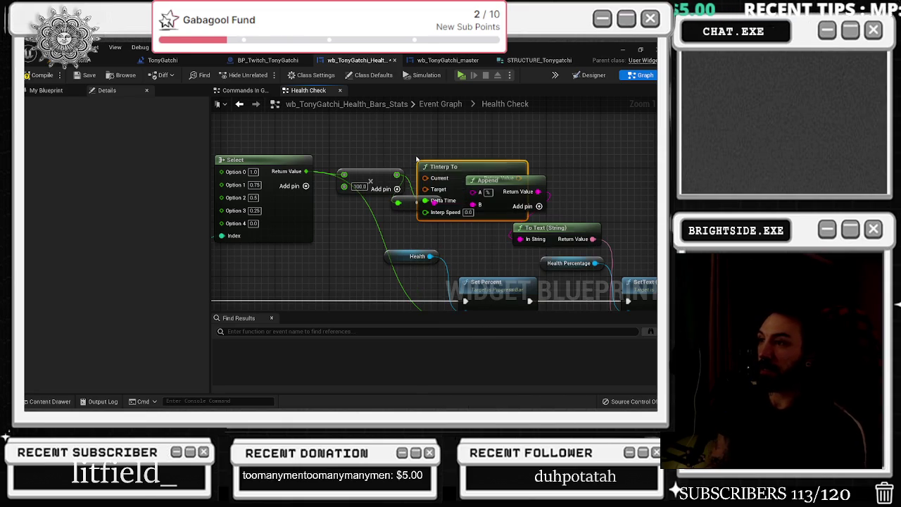
key(Delete)
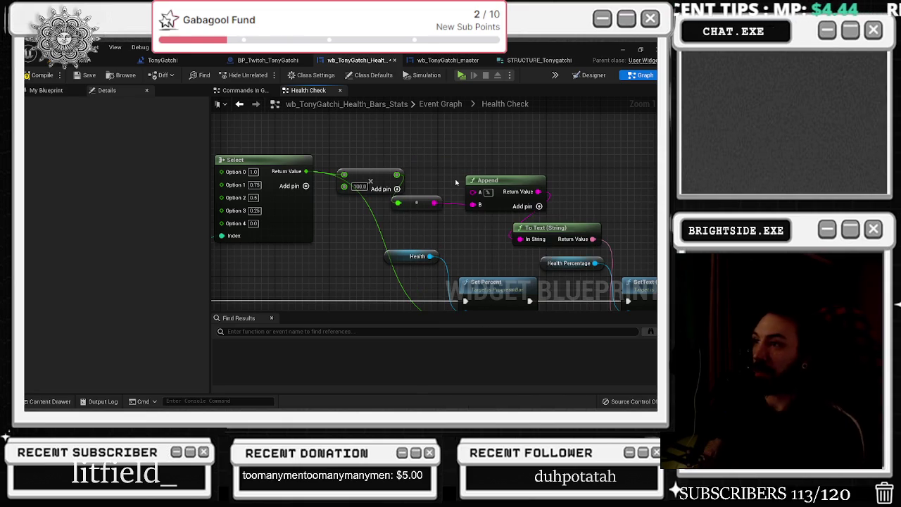
Step: Add a to-integer conversion after the multiply and move Append after the conversion nodes
drag(395, 175, 413, 150)
text(to int)
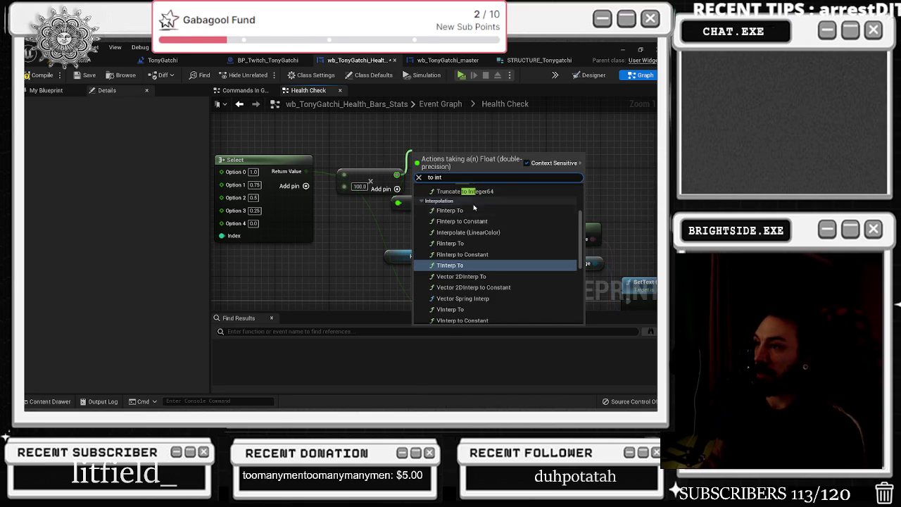
scroll(484, 221, up, 2)
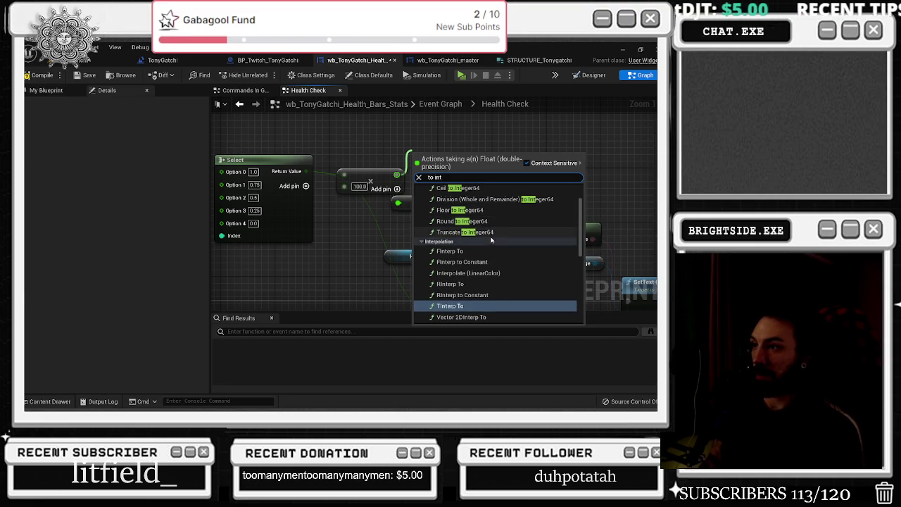
click(463, 191)
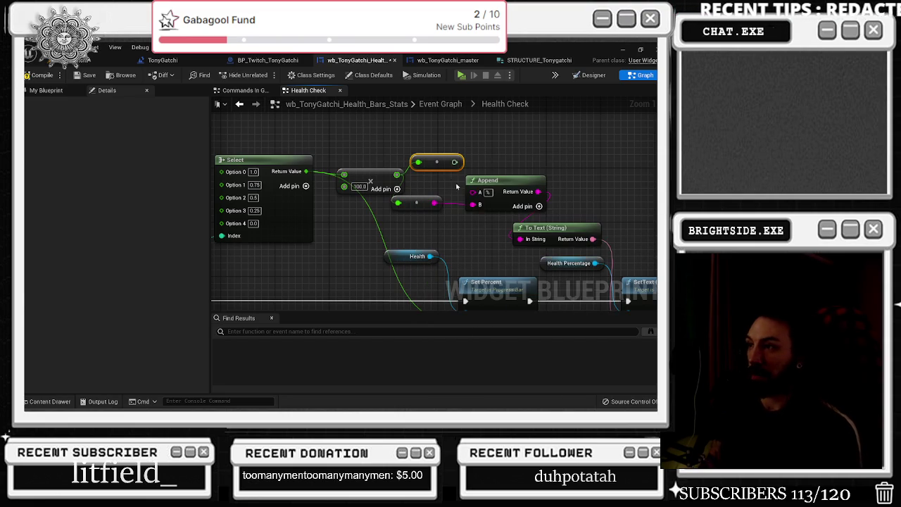
drag(487, 180, 521, 180)
drag(455, 162, 507, 191)
drag(398, 190, 384, 190)
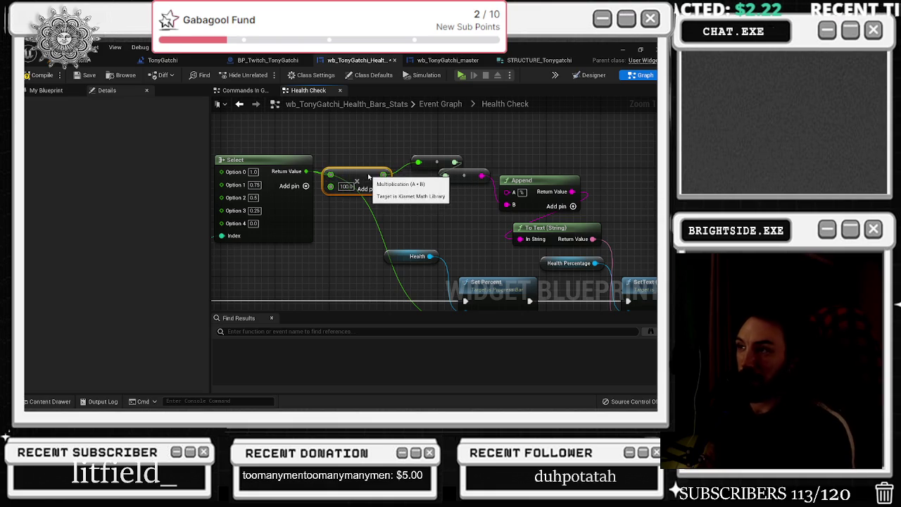
Step: Select both new conversion nodes and return to the main Event Graph
drag(407, 150, 477, 195)
scroll(481, 198, down, 2)
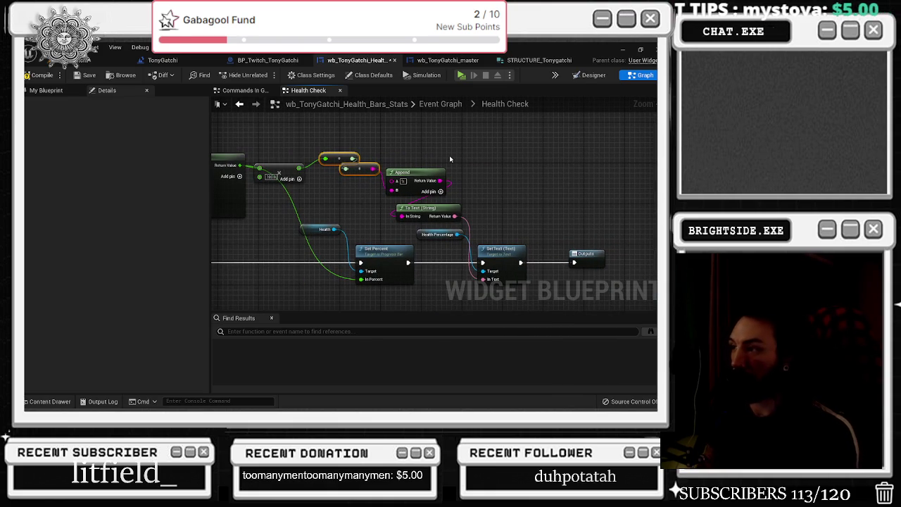
click(248, 89)
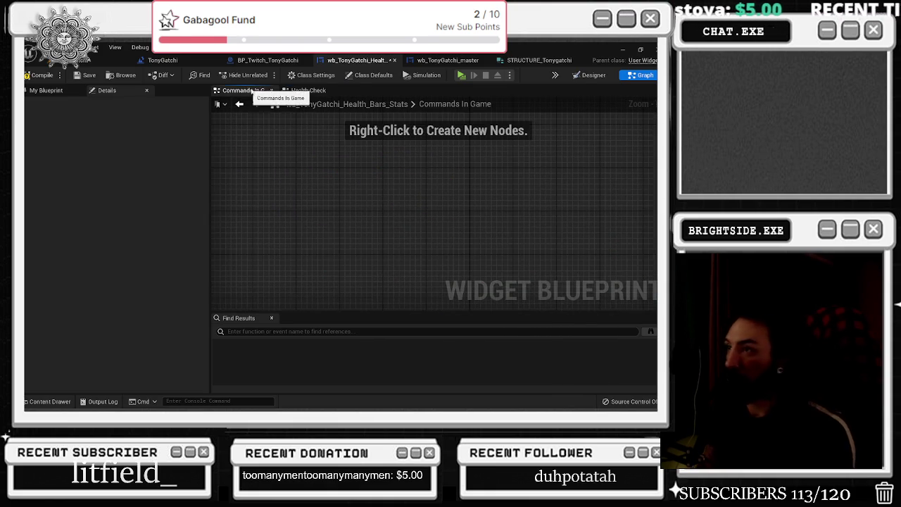
click(310, 91)
click(440, 104)
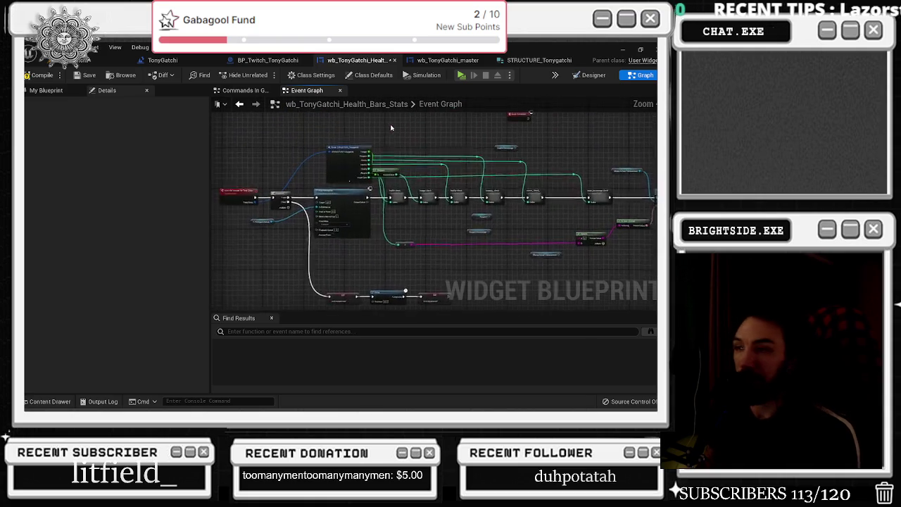
Step: Paste the copied conversion nodes into Hunger Check and place them near Append
double_click(445, 202)
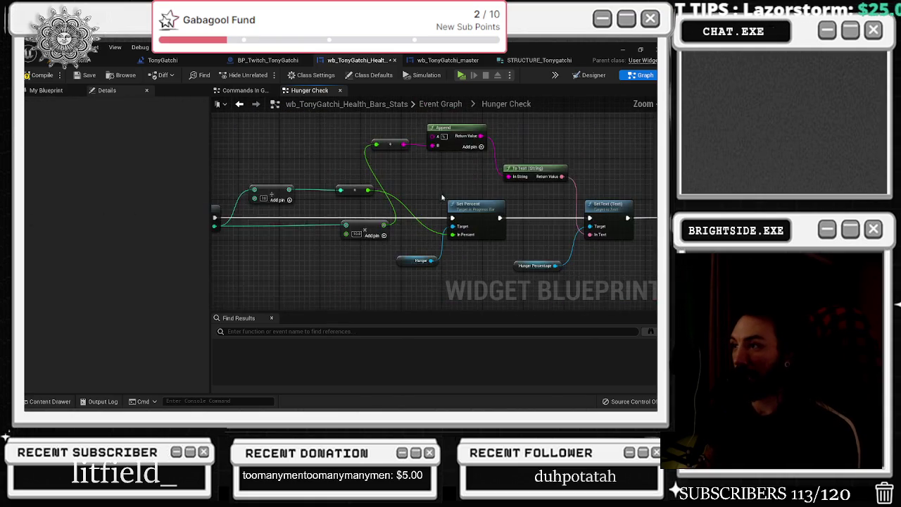
key(ctrl+v)
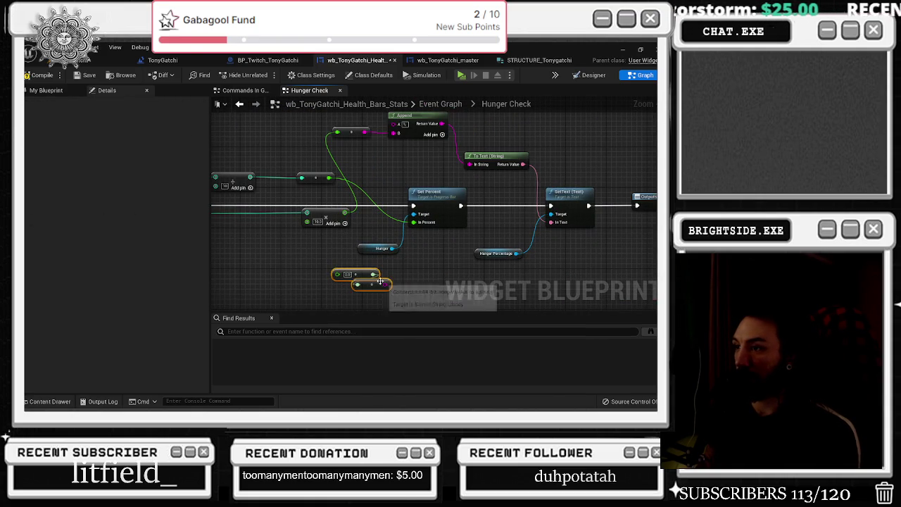
drag(358, 277, 377, 165)
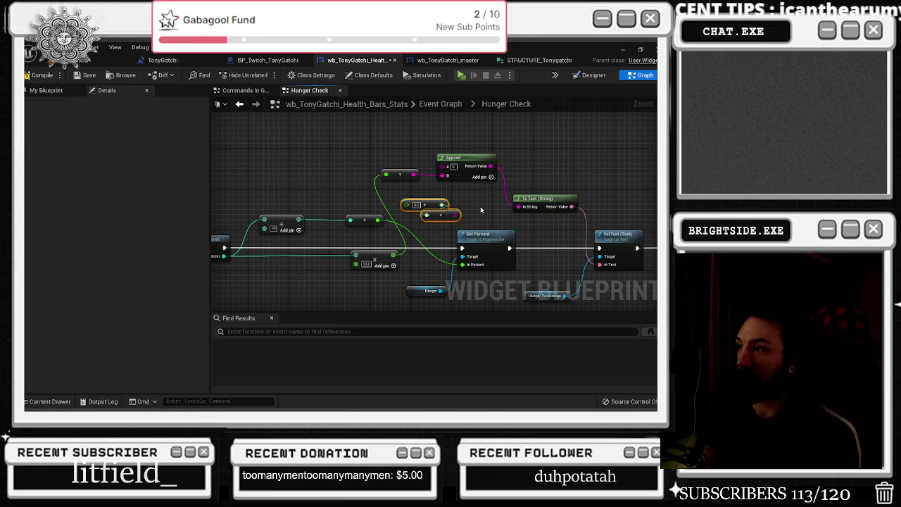
drag(477, 208, 431, 220)
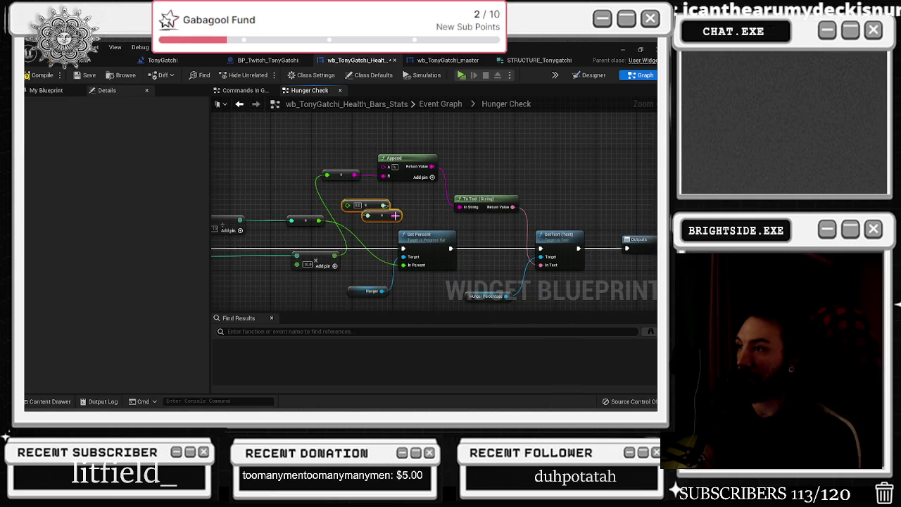
mouse_move(396, 218)
mouse_down()
mouse_move(384, 176)
mouse_move(410, 156)
mouse_up()
key(ctrl+z)
Step: Line up the conversion nodes, delete the stray 0.0 and leftover nodes, and return to Event Graph
mouse_move(348, 225)
mouse_down()
mouse_move(393, 244)
mouse_move(357, 185)
mouse_up()
click(345, 173)
key(Delete)
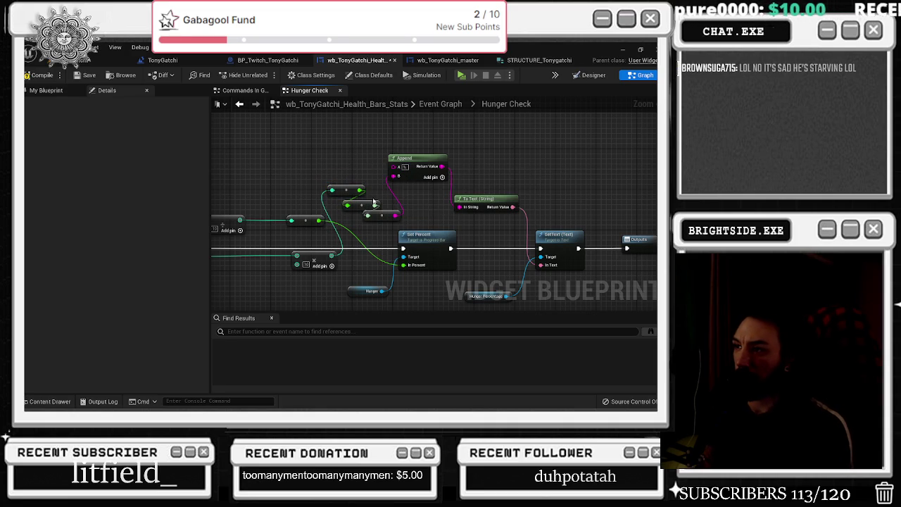
drag(352, 190, 327, 170)
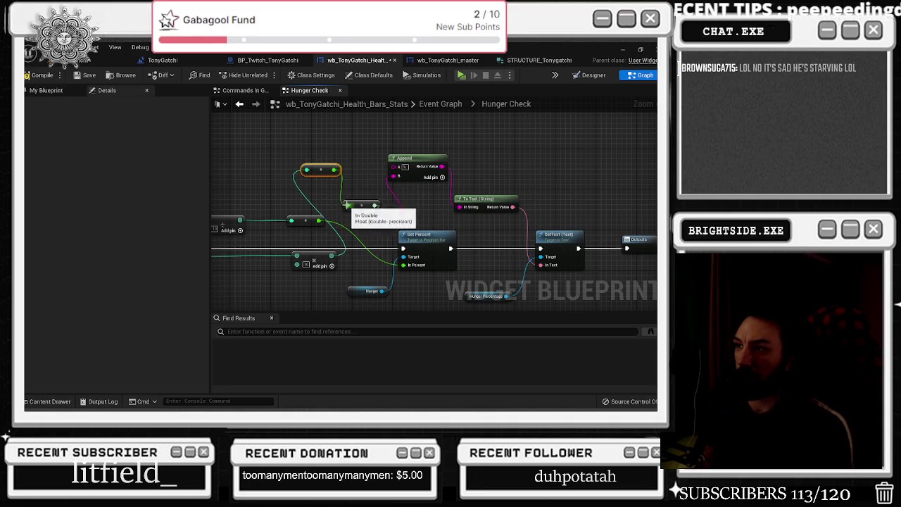
drag(392, 214, 376, 179)
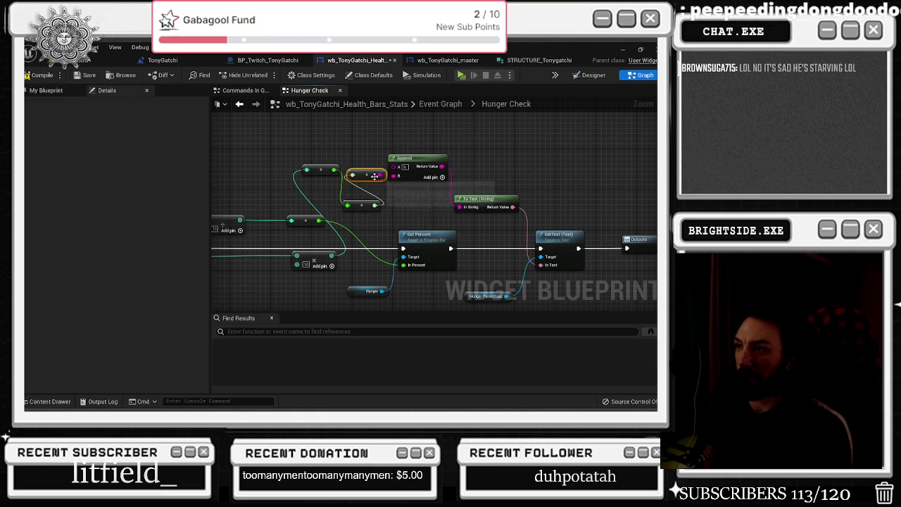
mouse_move(311, 173)
mouse_down()
mouse_move(352, 190)
mouse_move(371, 170)
mouse_up()
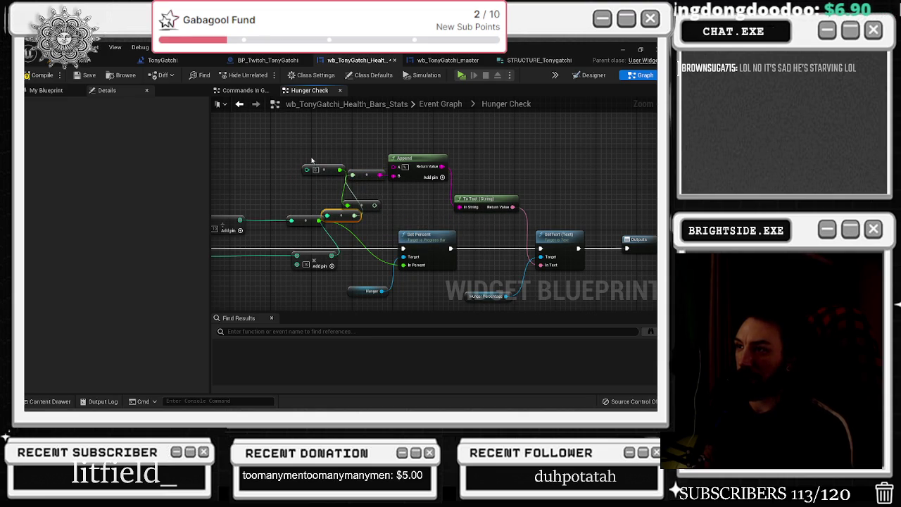
mouse_move(354, 219)
mouse_down()
mouse_move(341, 197)
mouse_move(351, 171)
mouse_up()
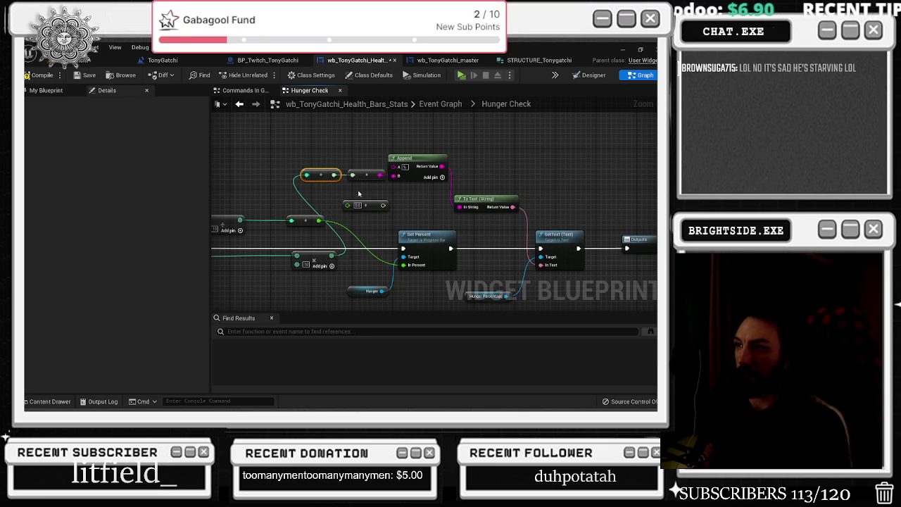
key(Delete)
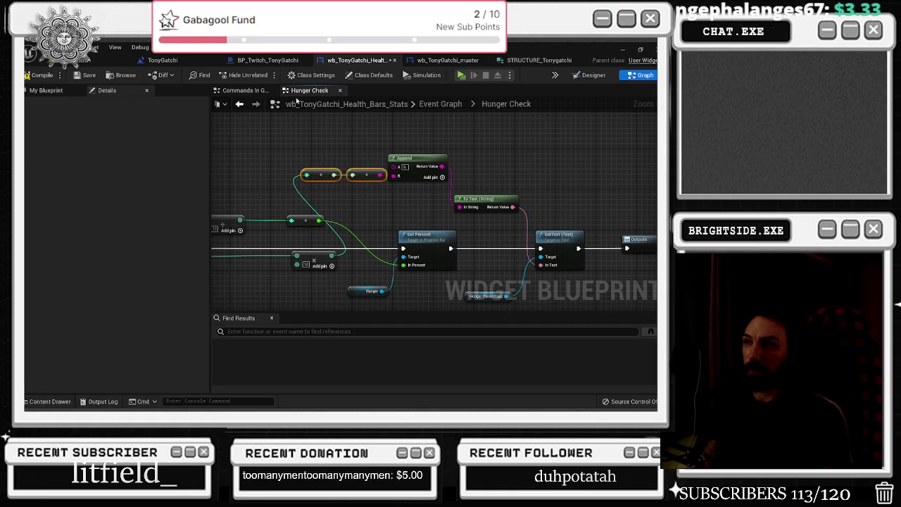
click(440, 104)
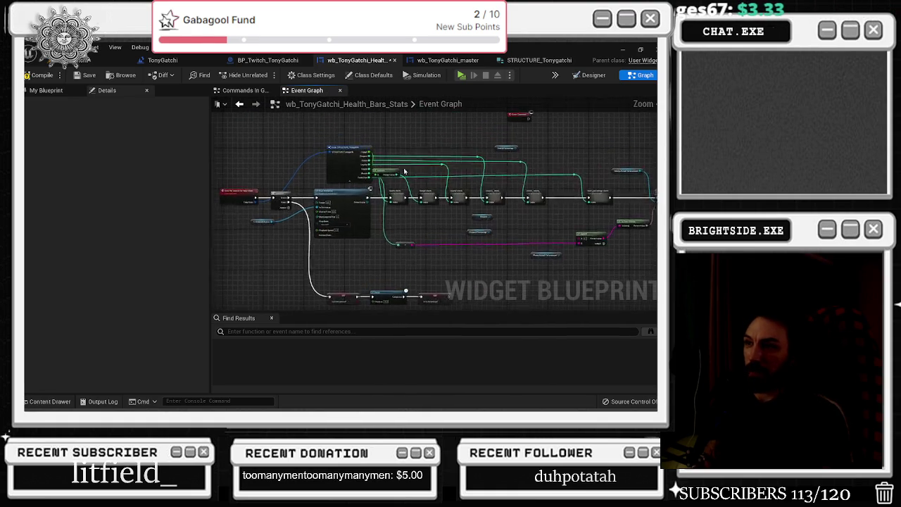
Step: In Loyalty Check, line up the conversion nodes and delete the leftover unused node
double_click(465, 196)
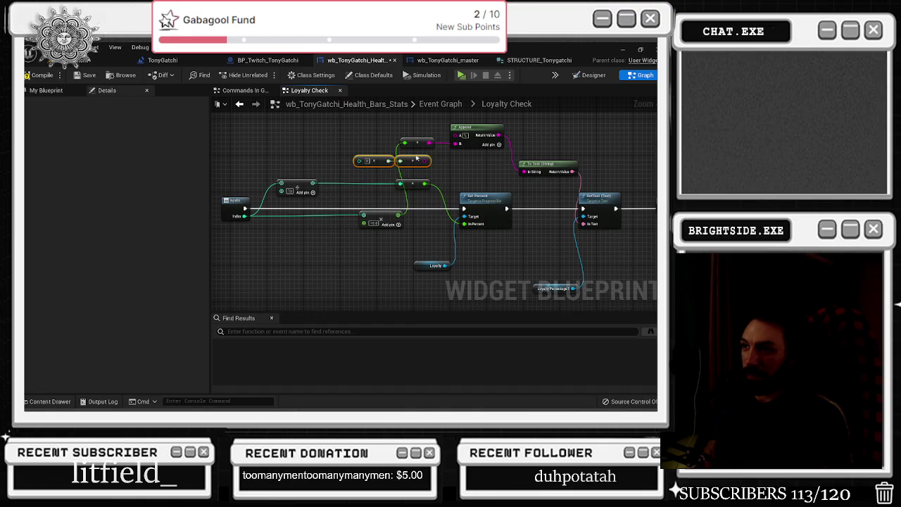
mouse_move(405, 158)
mouse_down()
mouse_move(407, 148)
mouse_move(473, 166)
mouse_move(456, 144)
mouse_move(433, 167)
mouse_up()
key(Delete)
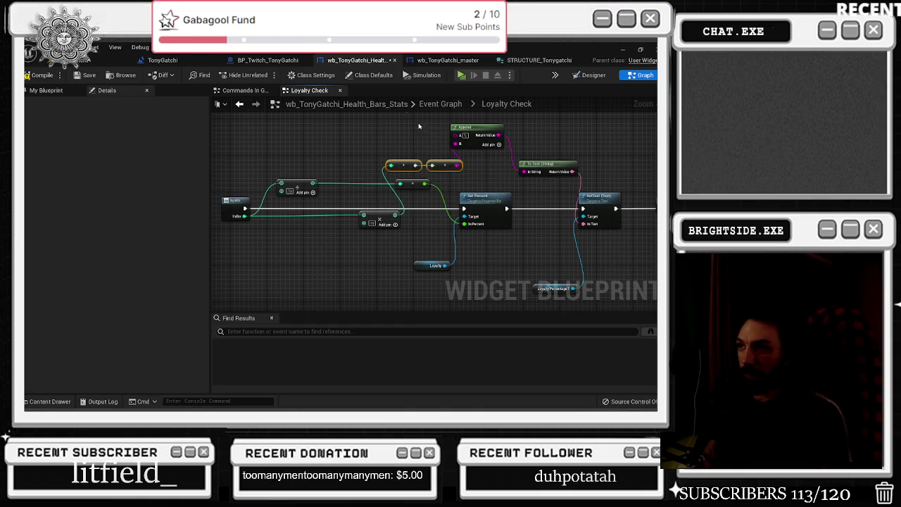
scroll(450, 183, down, 3)
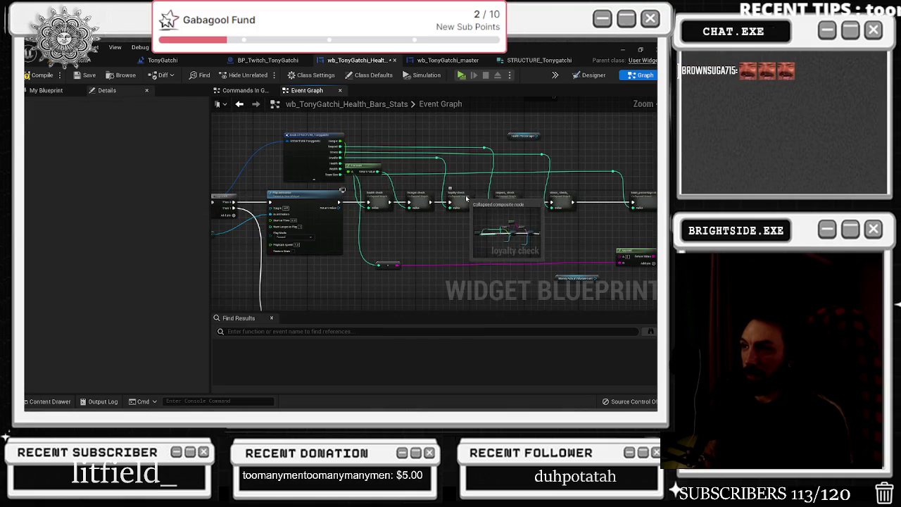
scroll(466, 198, up, 3)
drag(454, 111, 483, 138)
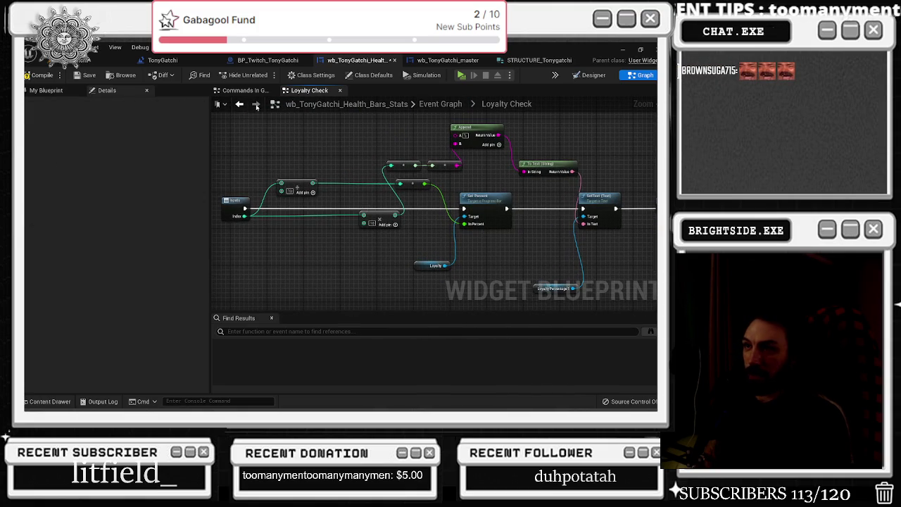
click(262, 106)
Step: In Respect Check, move the conversion nodes and reconnect the divide result into them
double_click(501, 197)
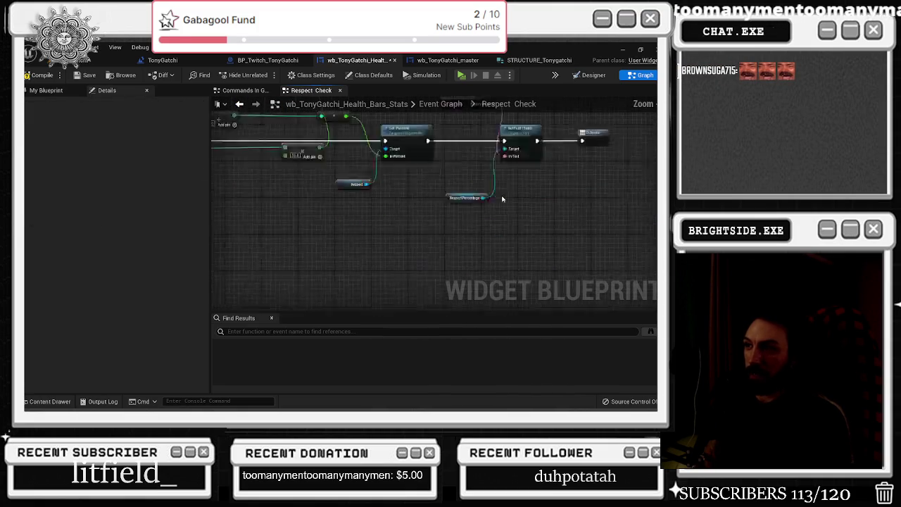
drag(417, 179, 446, 179)
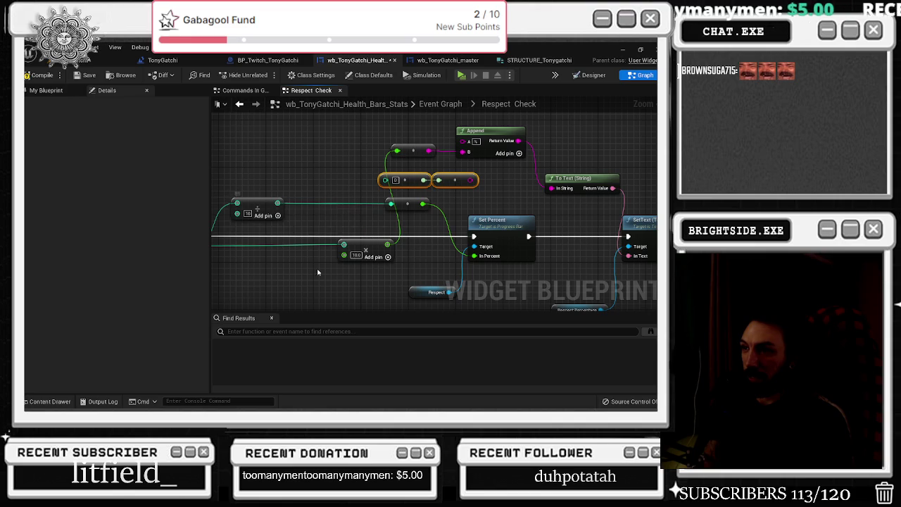
mouse_move(394, 204)
mouse_down()
mouse_move(387, 183)
mouse_move(392, 205)
mouse_up()
mouse_move(462, 152)
mouse_down()
mouse_move(470, 180)
mouse_move(434, 164)
mouse_up()
drag(510, 138, 522, 133)
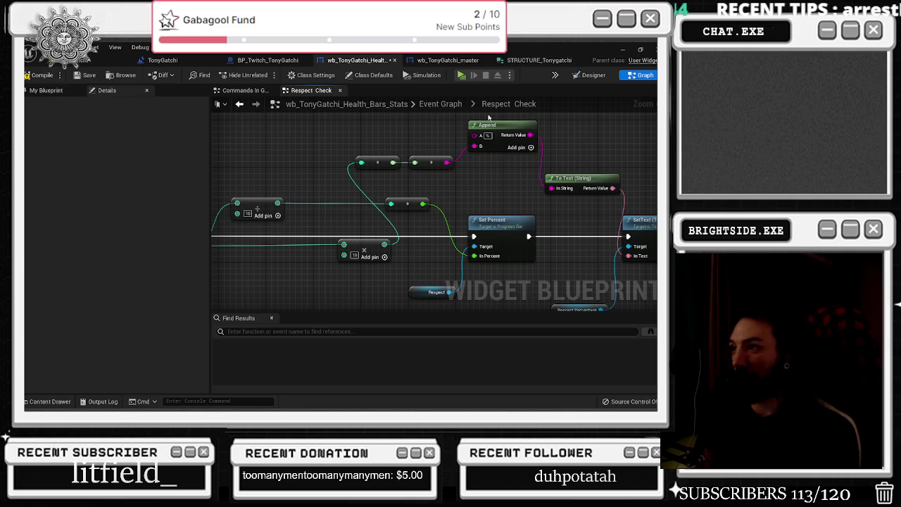
click(440, 103)
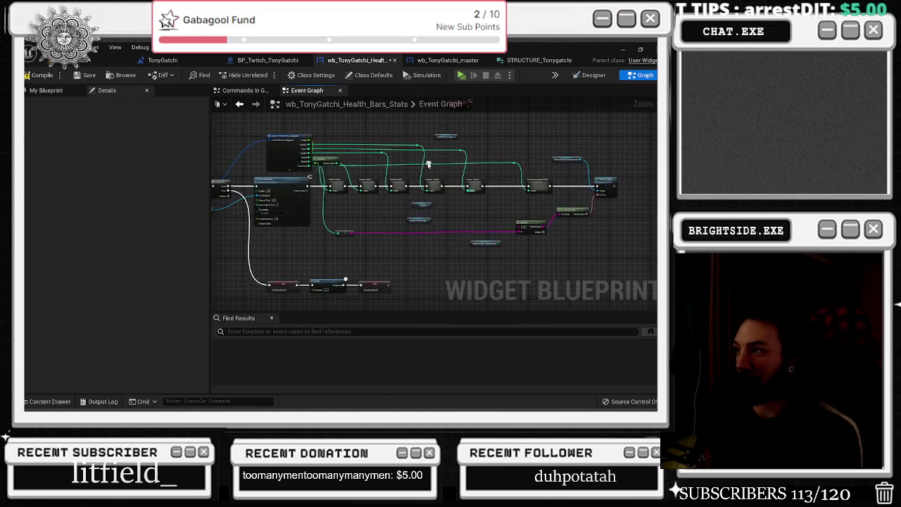
double_click(402, 202)
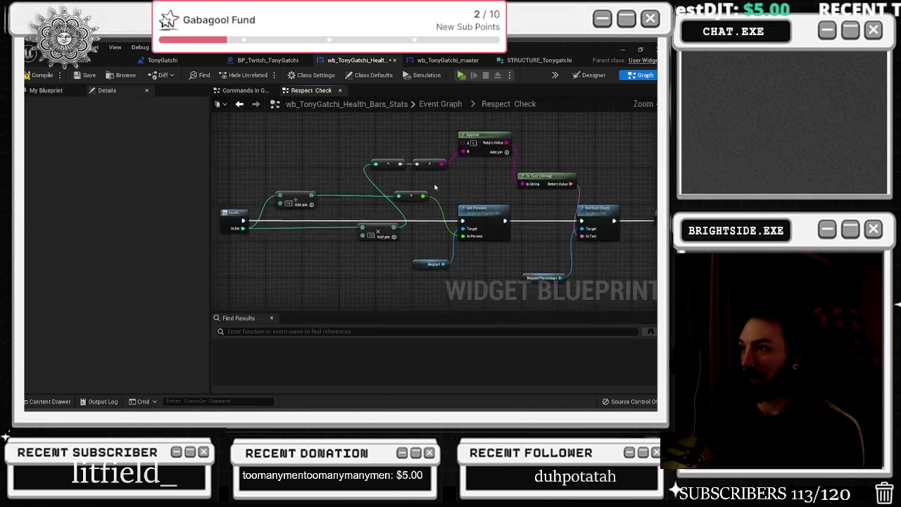
click(239, 104)
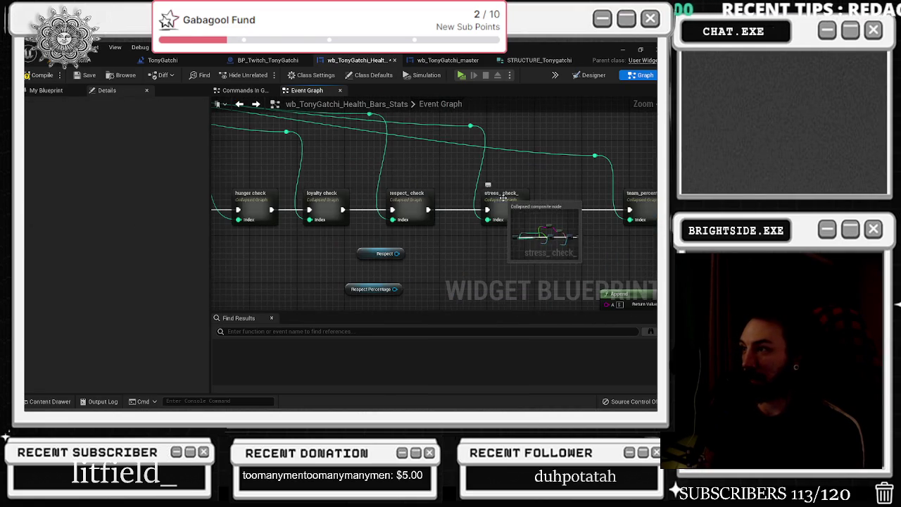
Step: In Stress Check, shift the two conversion nodes right and undo an accidentally added 0.0 node
double_click(506, 203)
scroll(457, 183, up, 3)
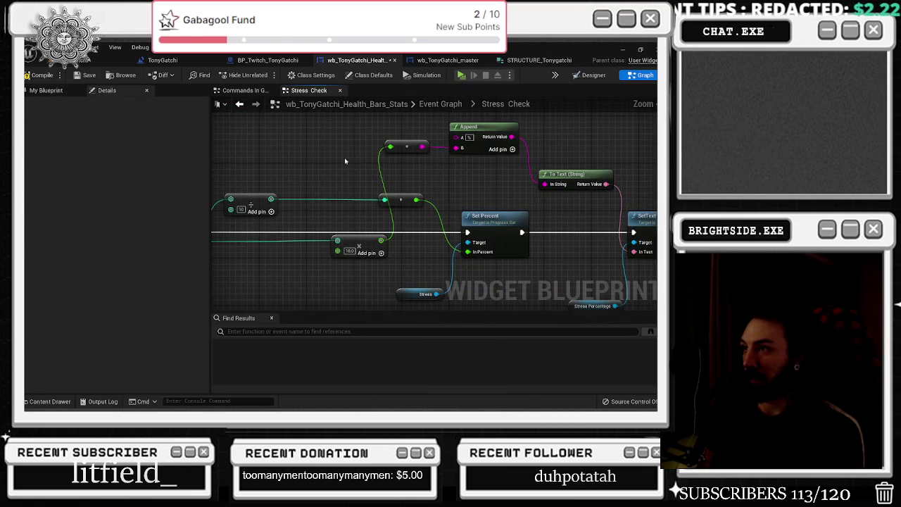
drag(401, 164, 425, 175)
click(470, 182)
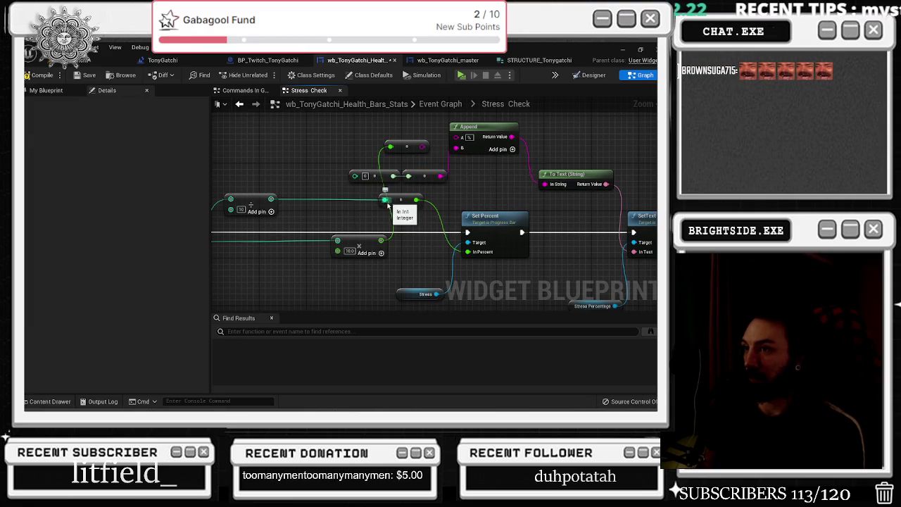
drag(387, 204, 411, 143)
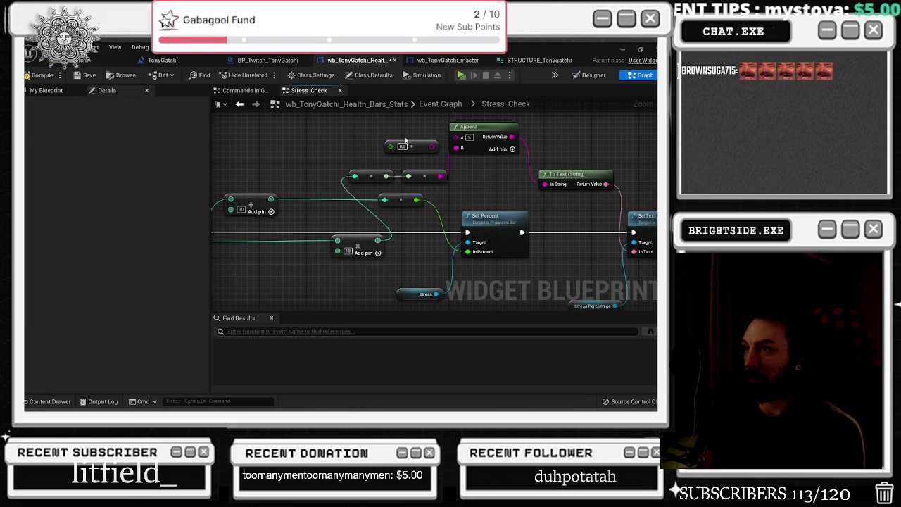
key(ctrl+z)
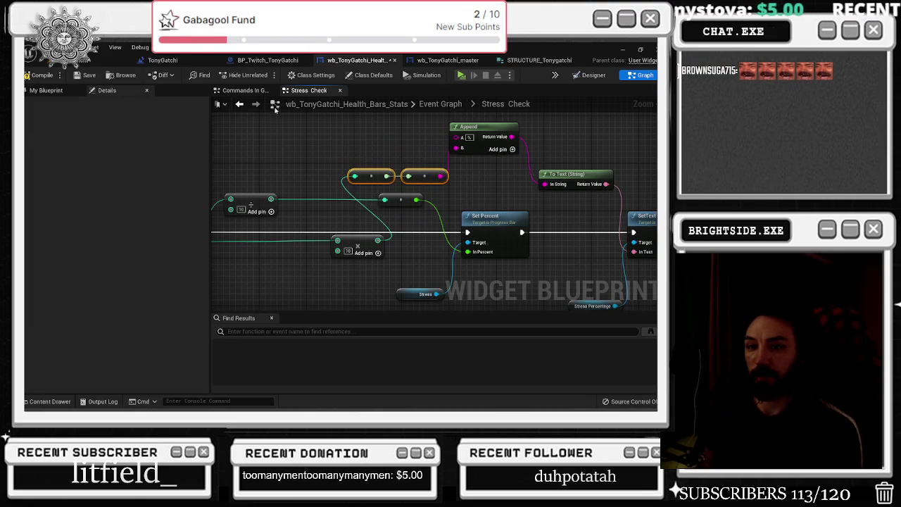
click(421, 103)
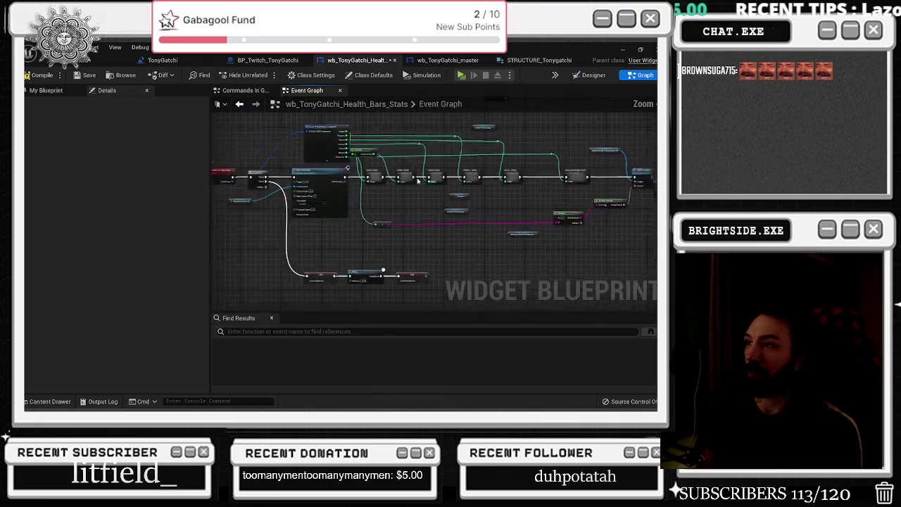
double_click(418, 202)
scroll(428, 197, up, 1)
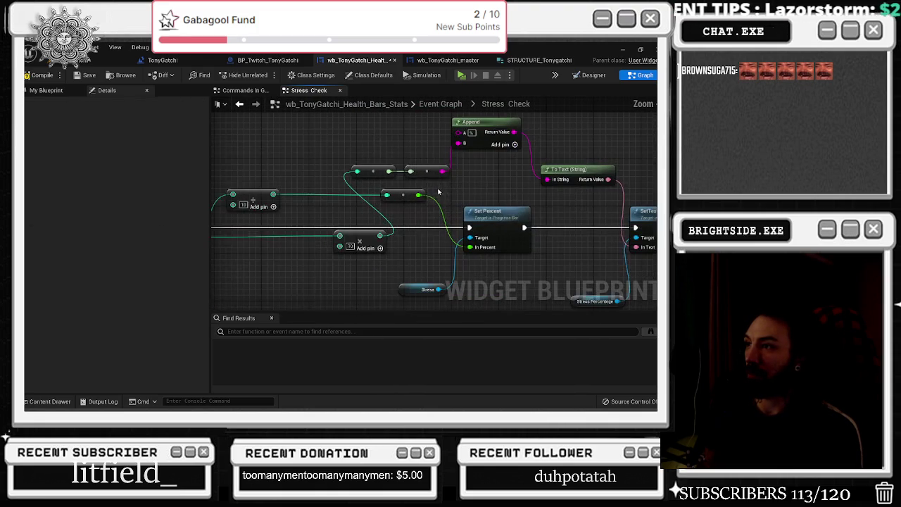
click(240, 104)
double_click(423, 176)
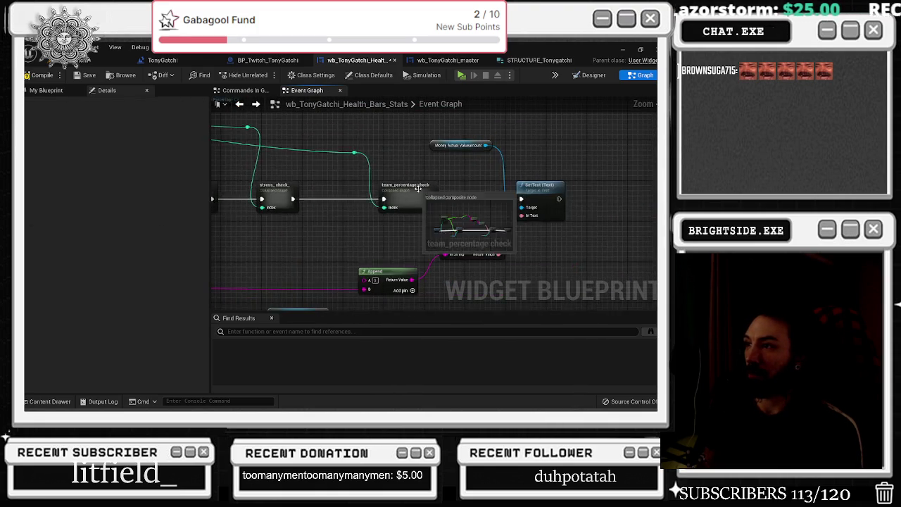
Step: Paste the conversion nodes, add a Truncate after the multiply, and wire the chain into Append A
scroll(341, 173, up, 2)
key(ctrl+v)
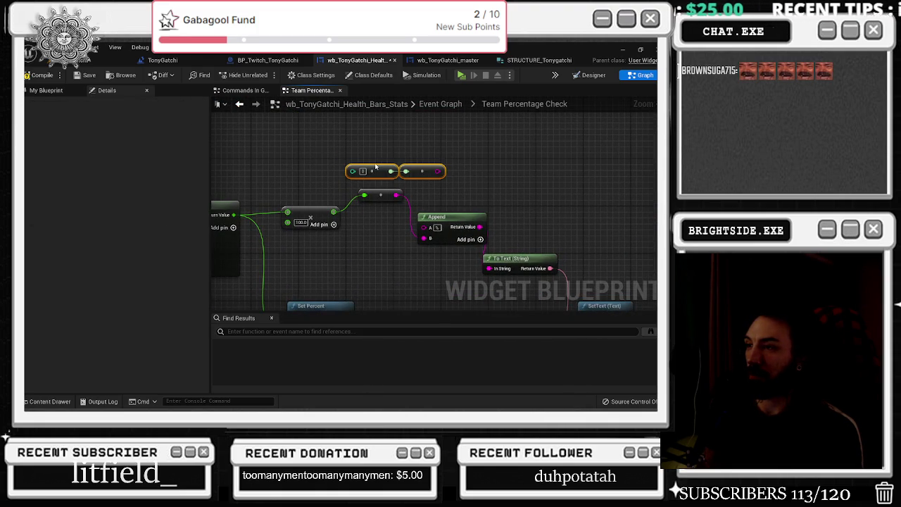
drag(395, 229, 367, 200)
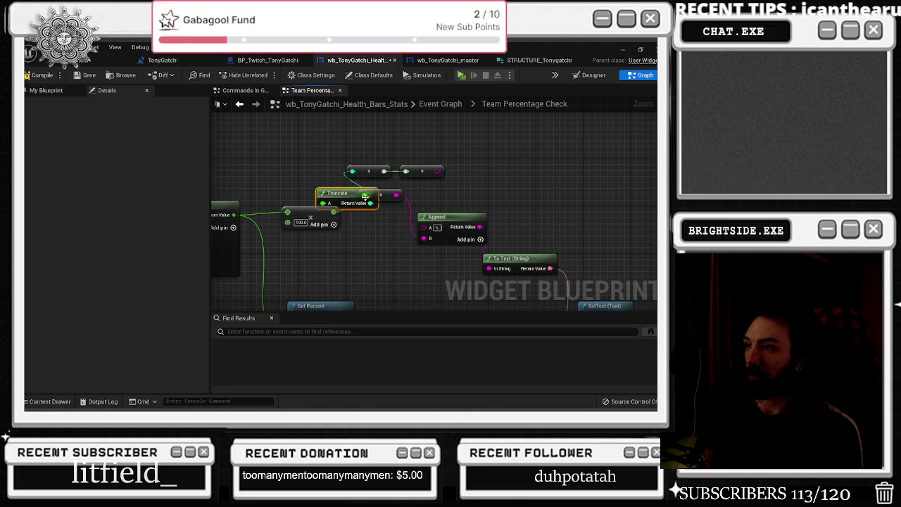
key(ctrl+z)
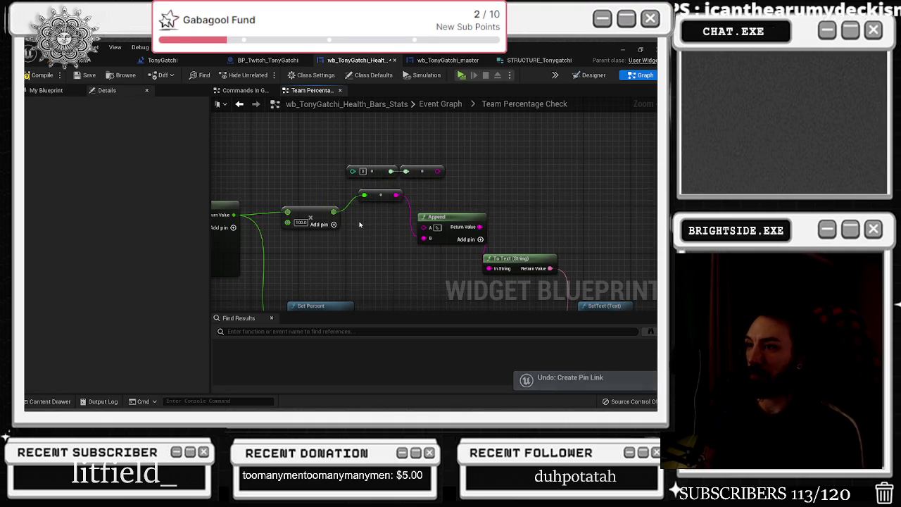
key(ctrl+y)
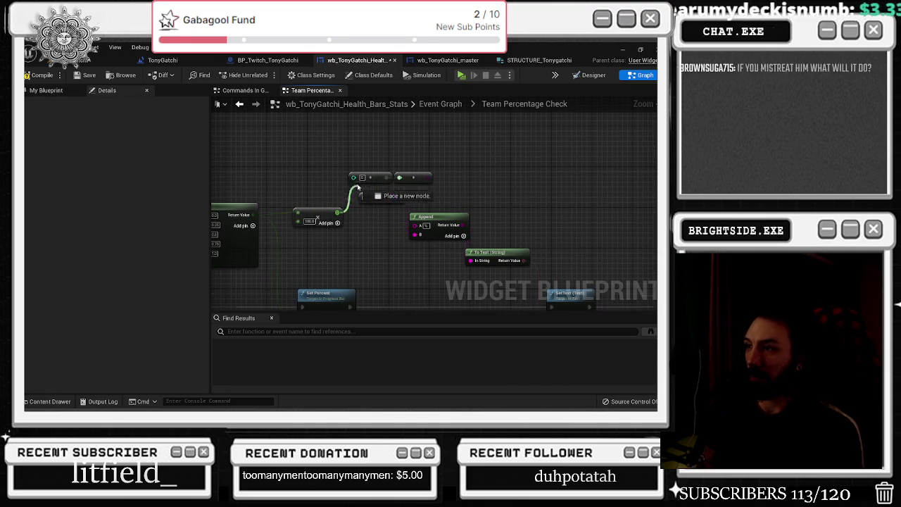
mouse_move(431, 179)
mouse_down()
mouse_move(424, 238)
mouse_move(416, 225)
mouse_up()
drag(341, 197, 306, 176)
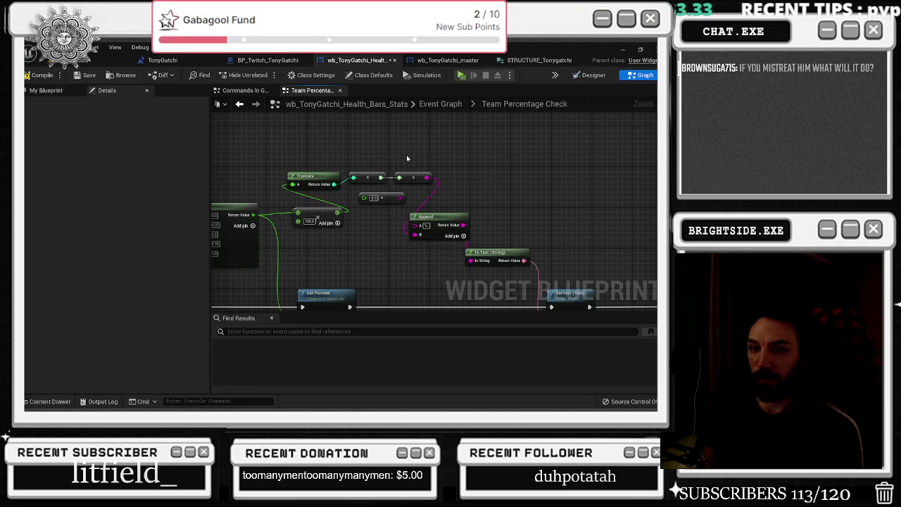
Step: Delete the leftover 0.0 node, move Truncate and the text-output nodes right, and compile
click(396, 198)
key(Delete)
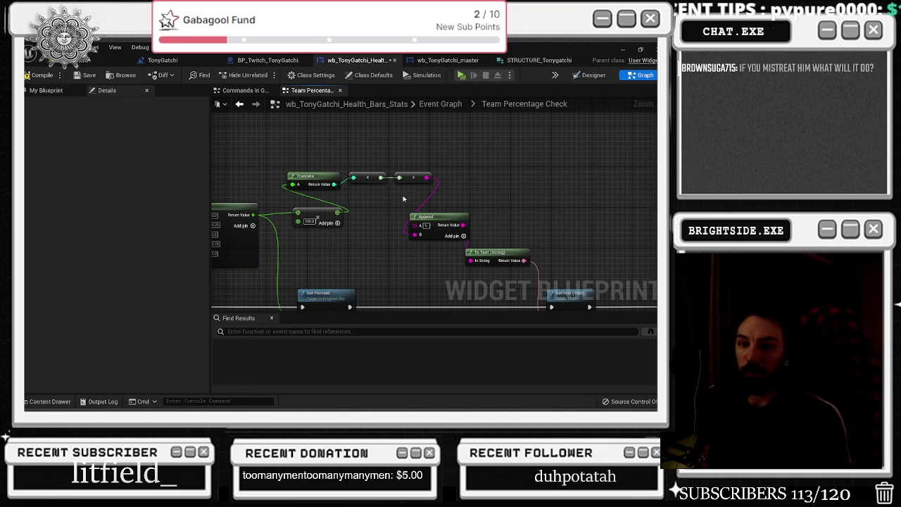
drag(416, 173, 519, 207)
drag(373, 182, 612, 299)
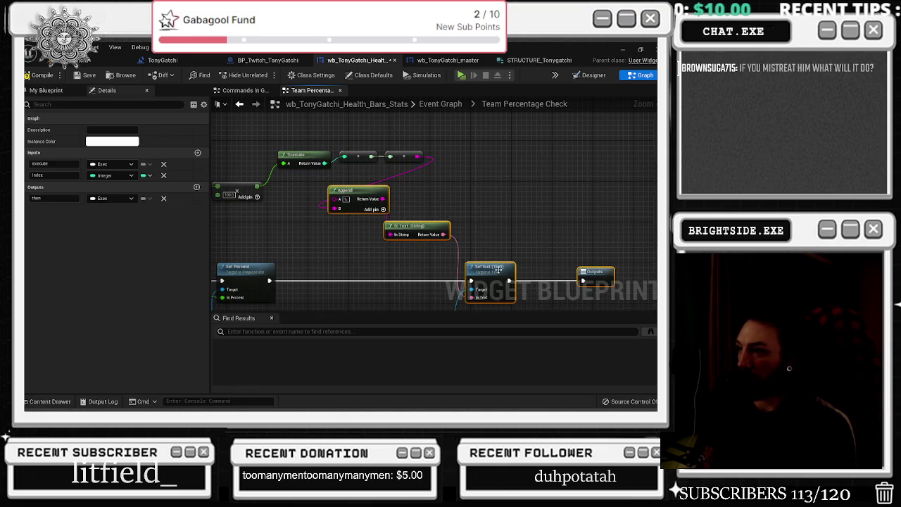
drag(511, 275, 586, 280)
click(41, 74)
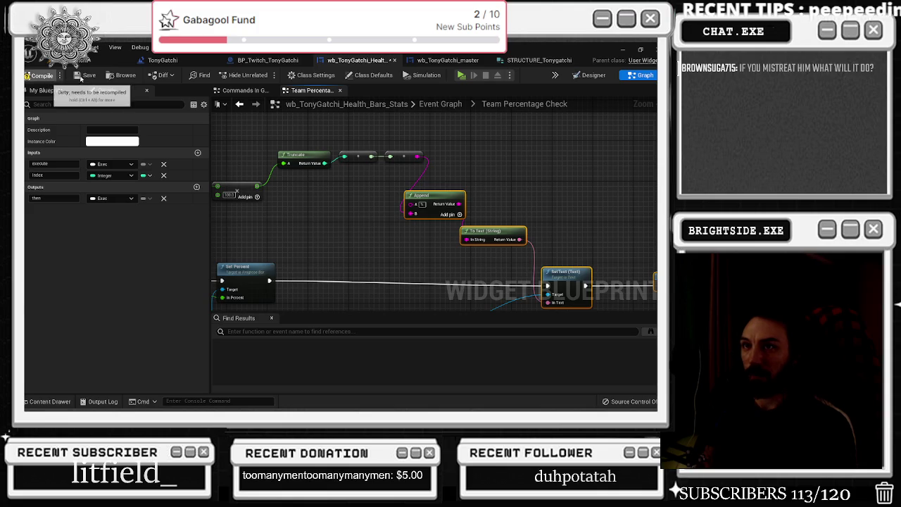
Step: Jump to the Loyalty and Stress Check compiler errors and move each erroring multiply node left
click(399, 337)
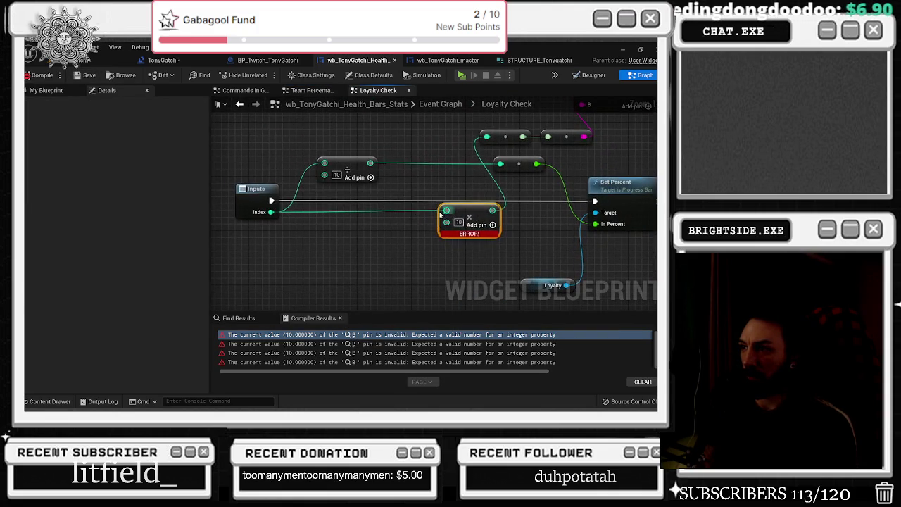
mouse_move(466, 218)
mouse_down()
mouse_move(400, 221)
mouse_move(421, 212)
mouse_move(355, 235)
mouse_move(348, 257)
mouse_move(336, 249)
mouse_up()
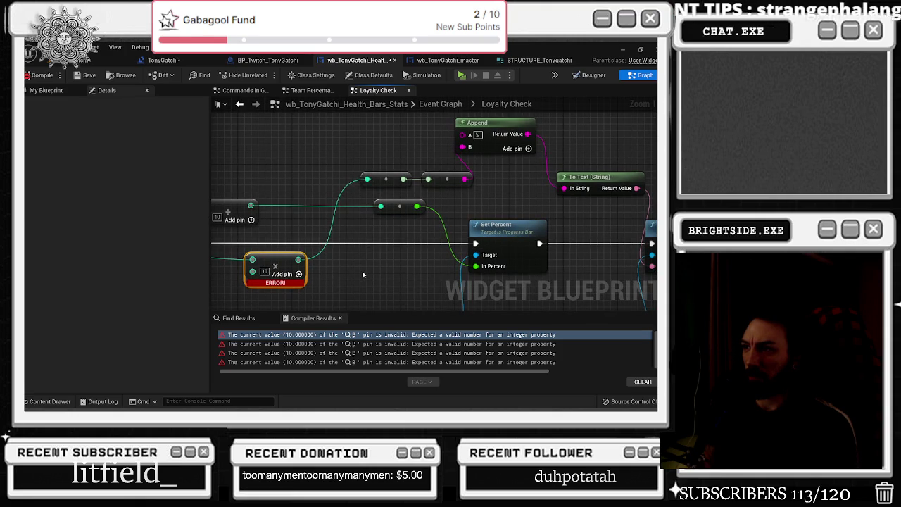
mouse_move(363, 271)
mouse_down()
mouse_move(451, 224)
mouse_move(379, 222)
mouse_move(335, 250)
mouse_up()
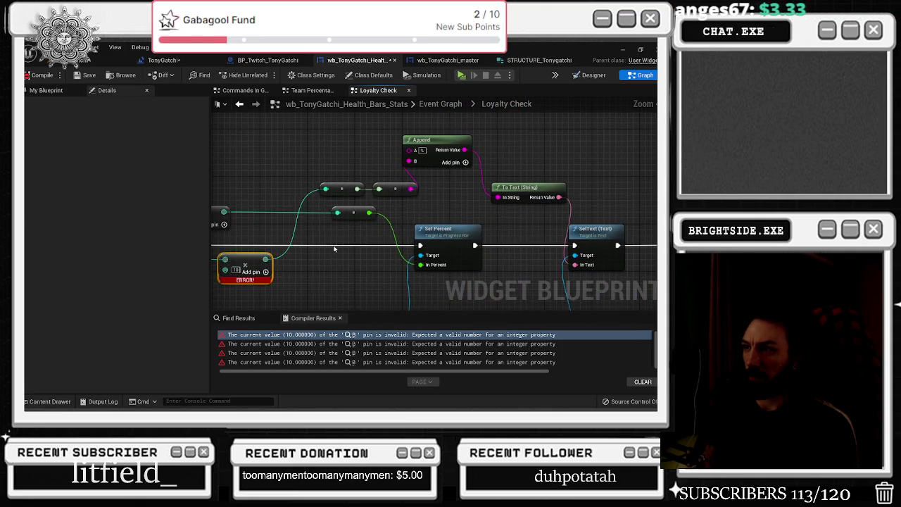
click(354, 345)
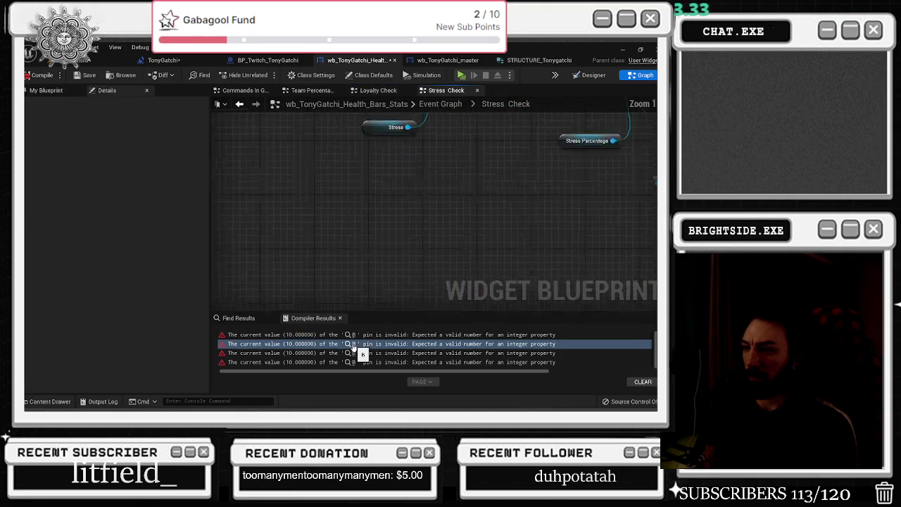
drag(460, 204, 360, 221)
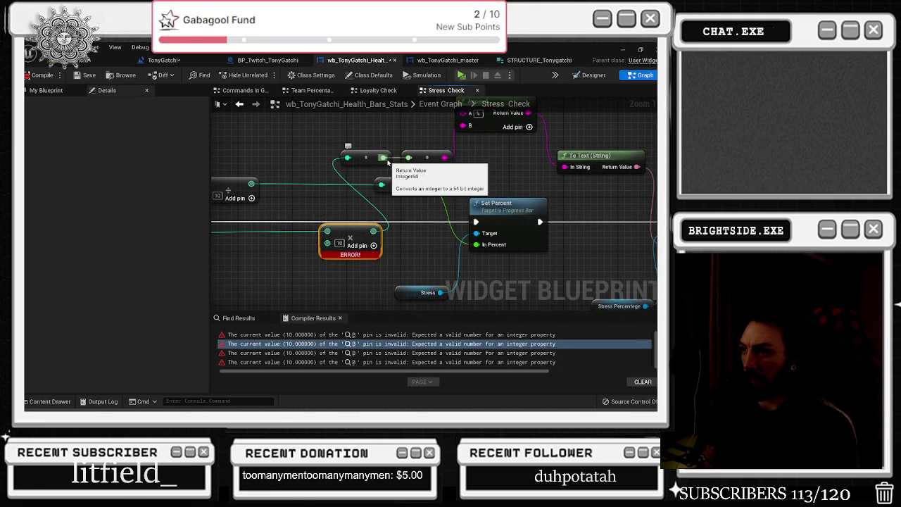
drag(417, 236, 375, 236)
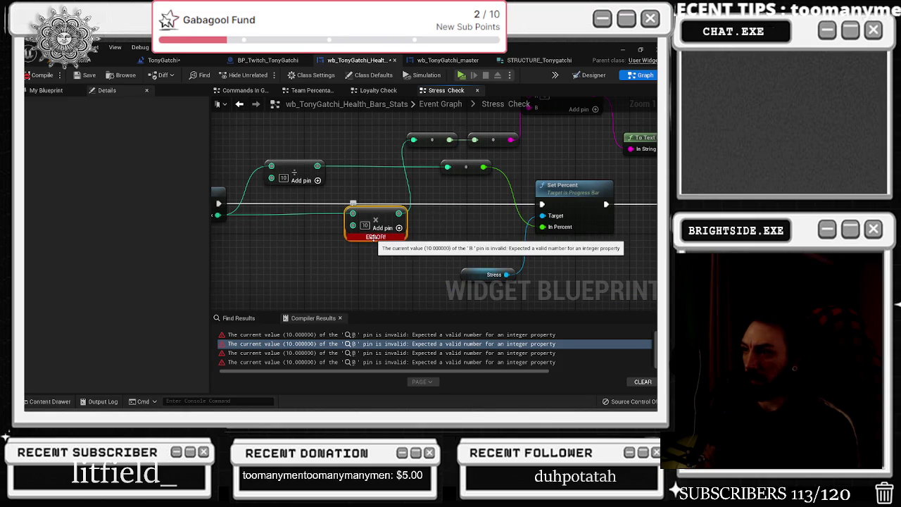
drag(375, 233, 348, 232)
mouse_move(430, 198)
mouse_down()
mouse_move(361, 239)
mouse_move(370, 244)
mouse_move(360, 162)
mouse_up()
Step: In Stress Check, wire the multiply result through the conversion node into Append's B input
scroll(402, 223, down, 1)
text(to int)
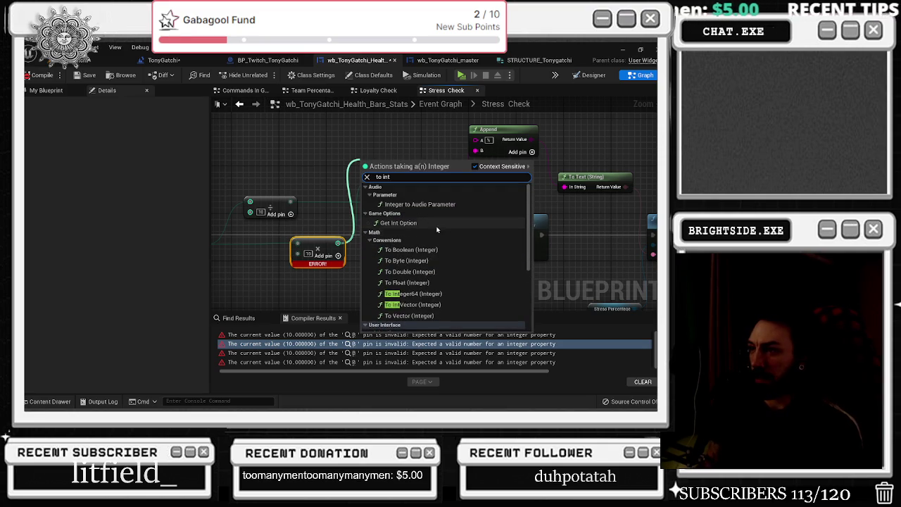
click(433, 284)
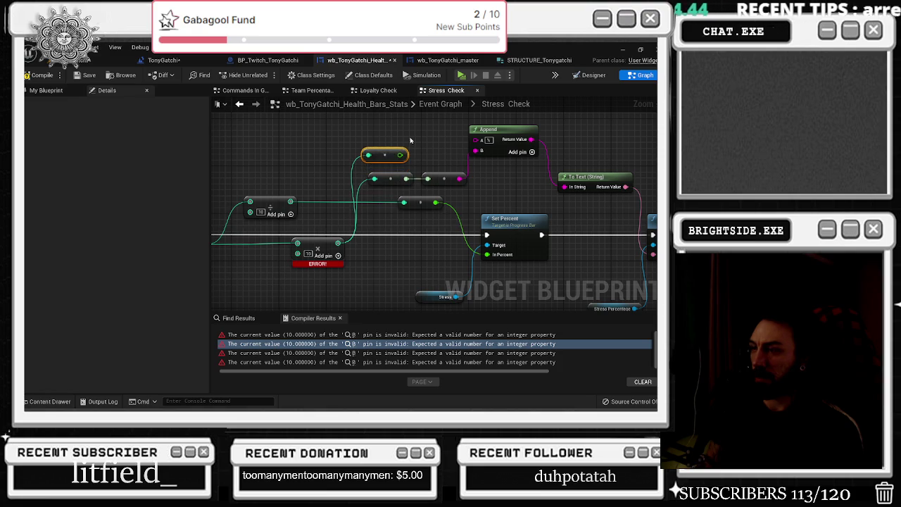
key(Delete)
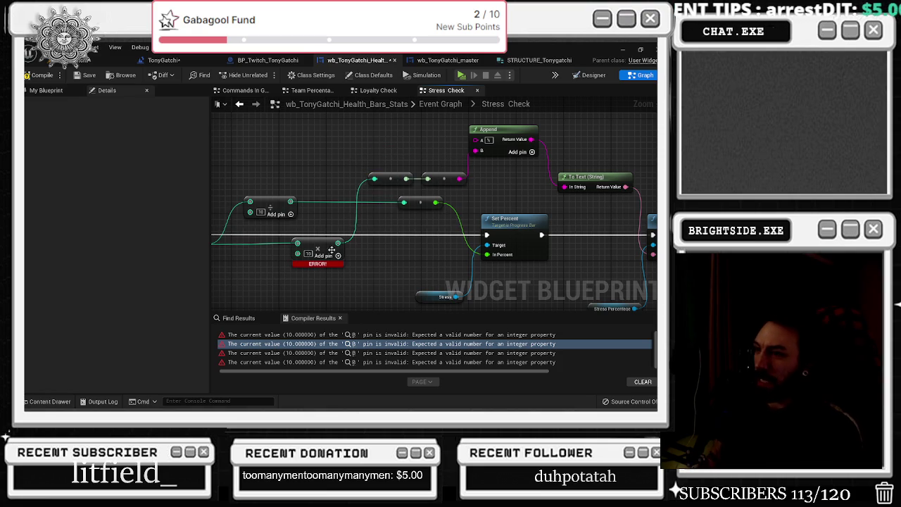
drag(363, 190, 471, 167)
drag(338, 243, 478, 151)
drag(406, 190, 401, 148)
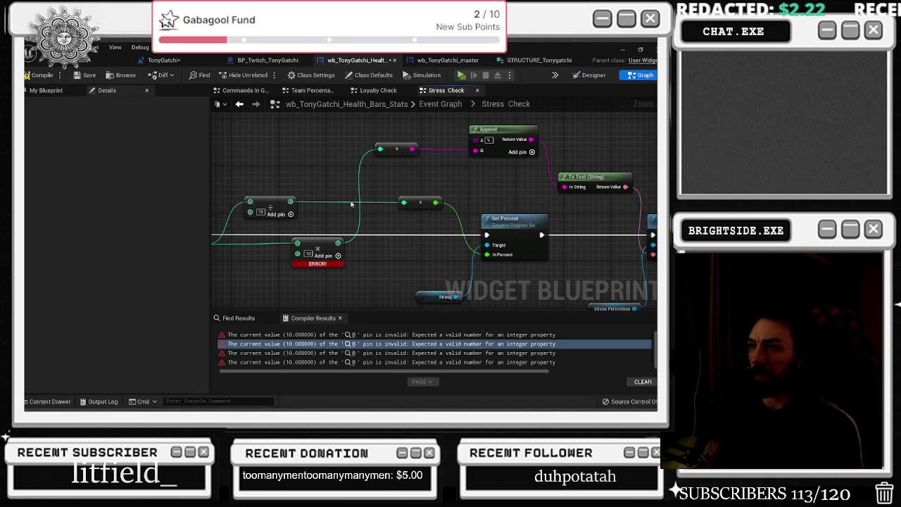
Step: In Loyalty Check, connect the multiply output to Append B, delete the leftover conversion pair, and recompile
click(349, 334)
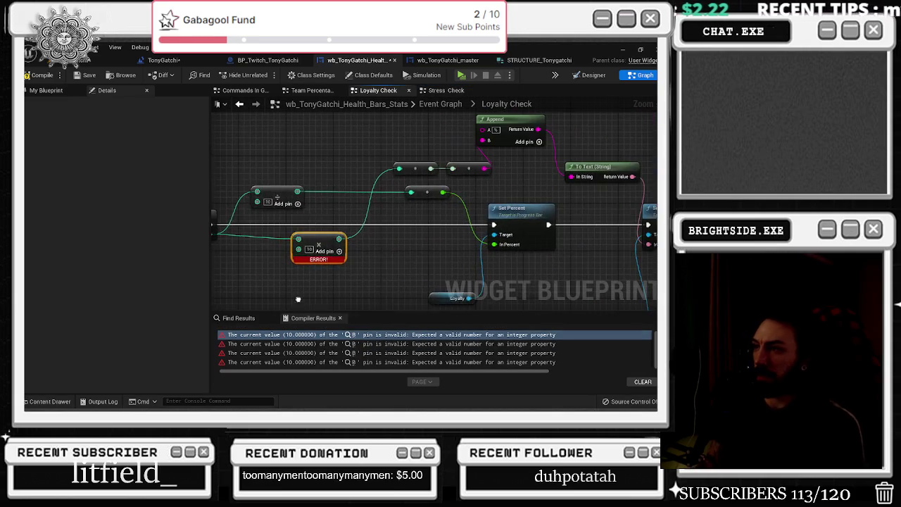
drag(409, 209, 468, 176)
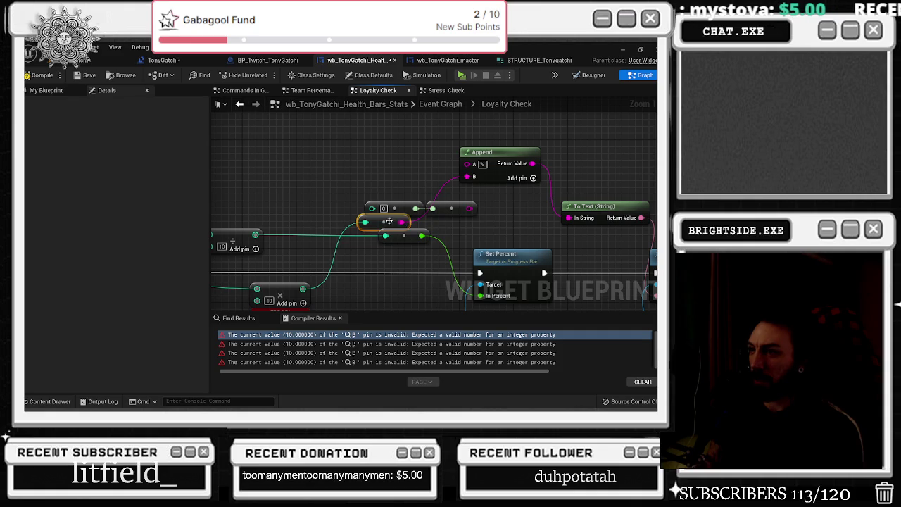
key(super+d)
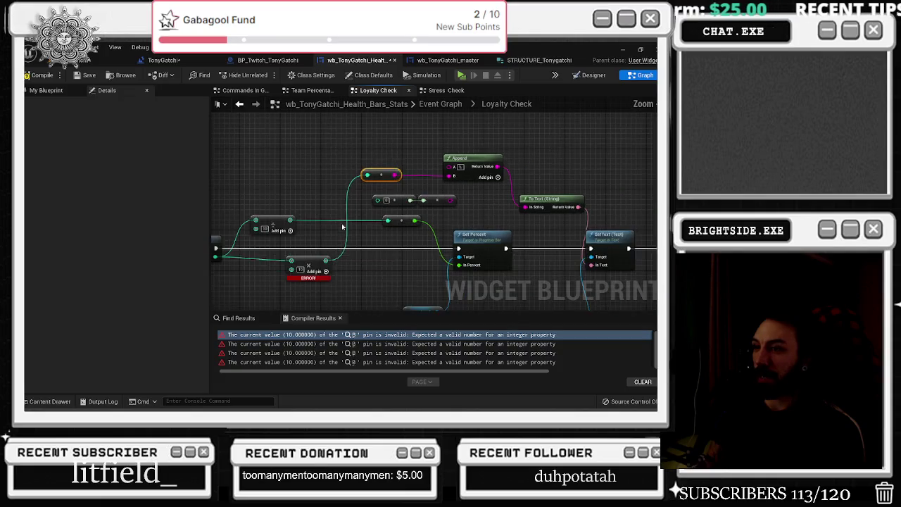
click(436, 208)
key(Delete)
click(92, 75)
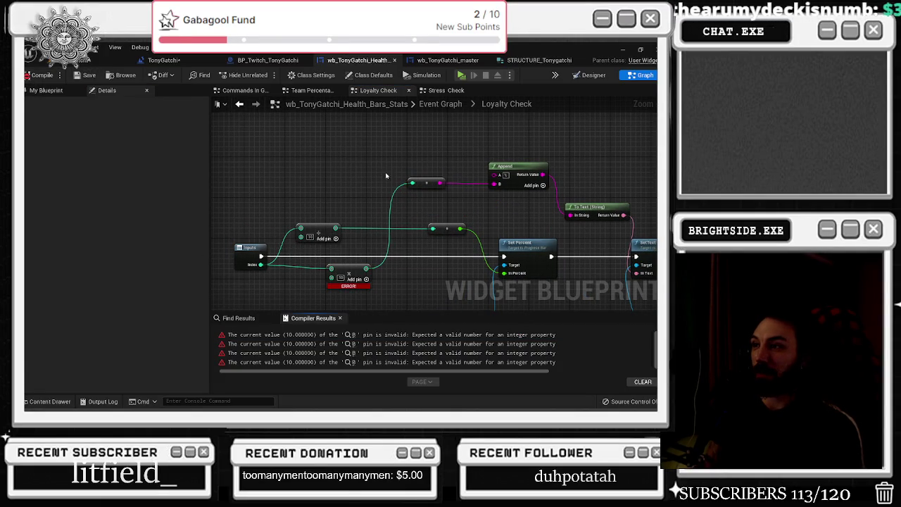
Step: Refresh Nodes on the Loyalty multiply node to clear its error, then open the Stress Check error
drag(360, 275, 347, 279)
right_click(343, 279)
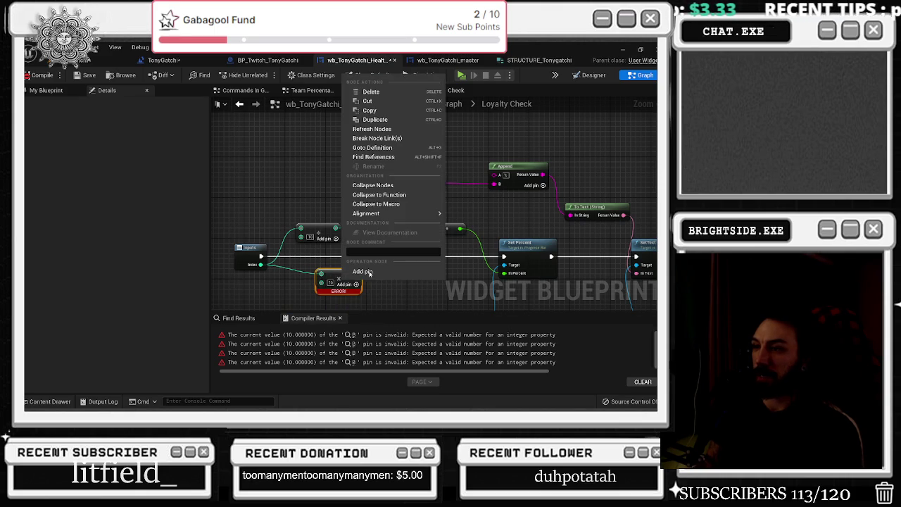
click(372, 129)
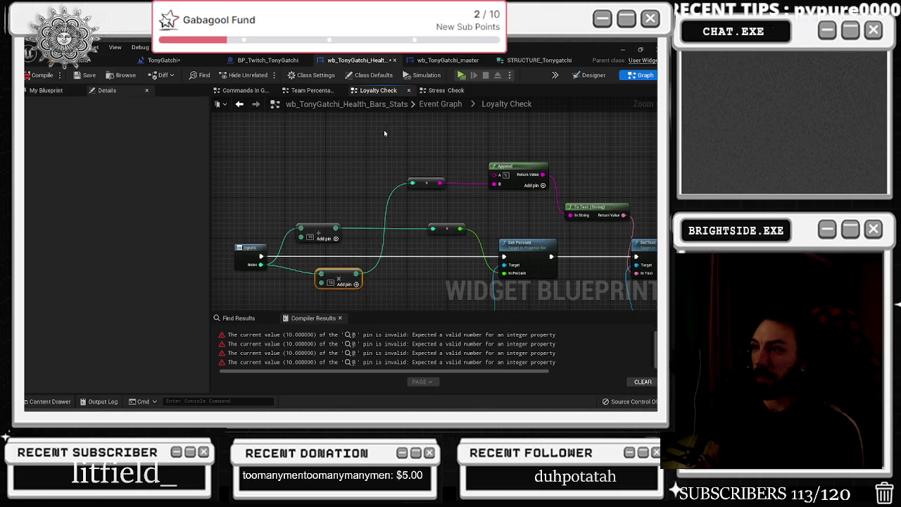
drag(343, 279, 343, 275)
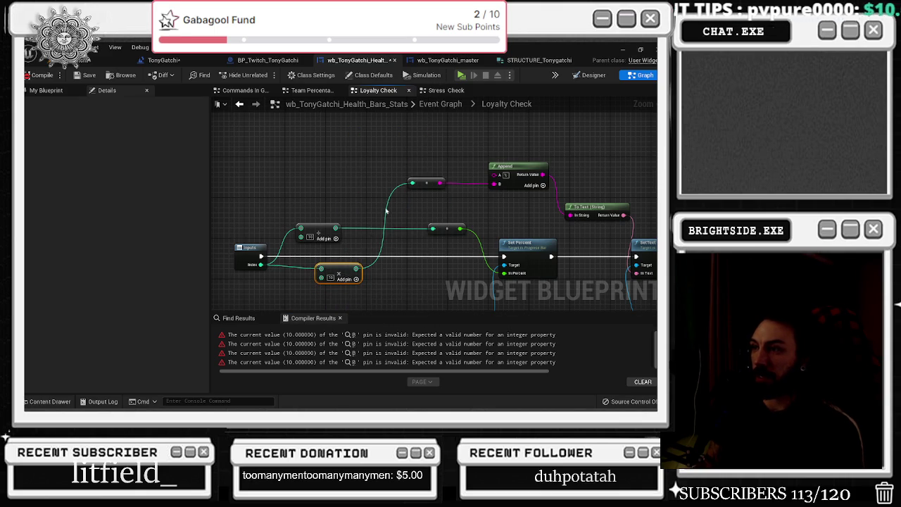
click(349, 335)
click(354, 343)
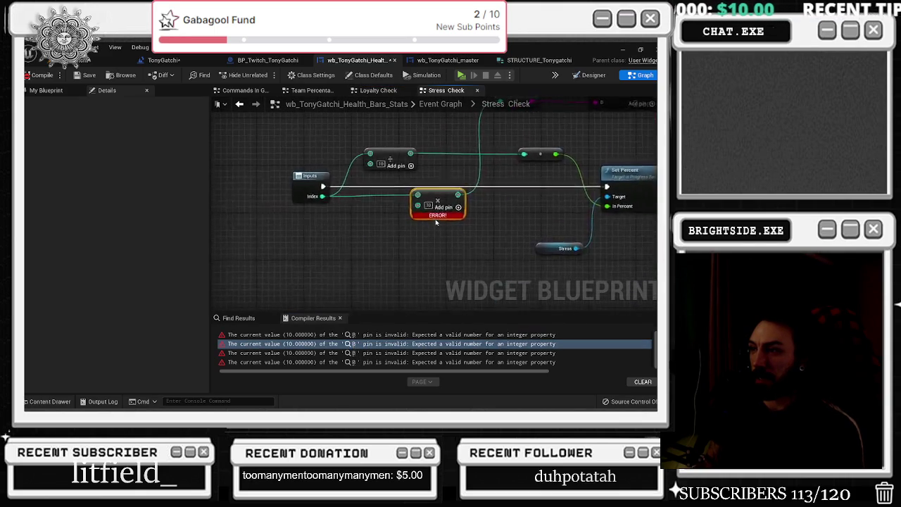
Step: Refresh the Stress Check multiply node and start rewiring the Respect Check multiply result toward Append
right_click(439, 203)
click(475, 255)
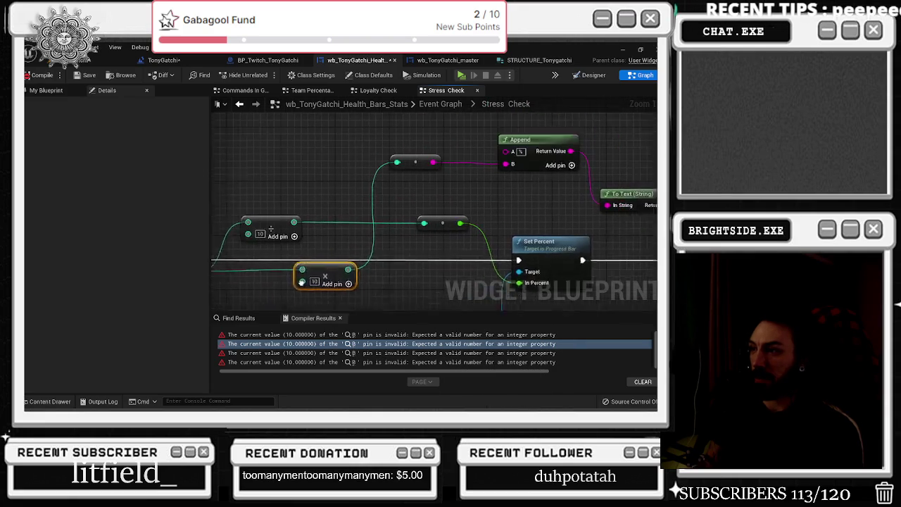
click(357, 345)
click(360, 353)
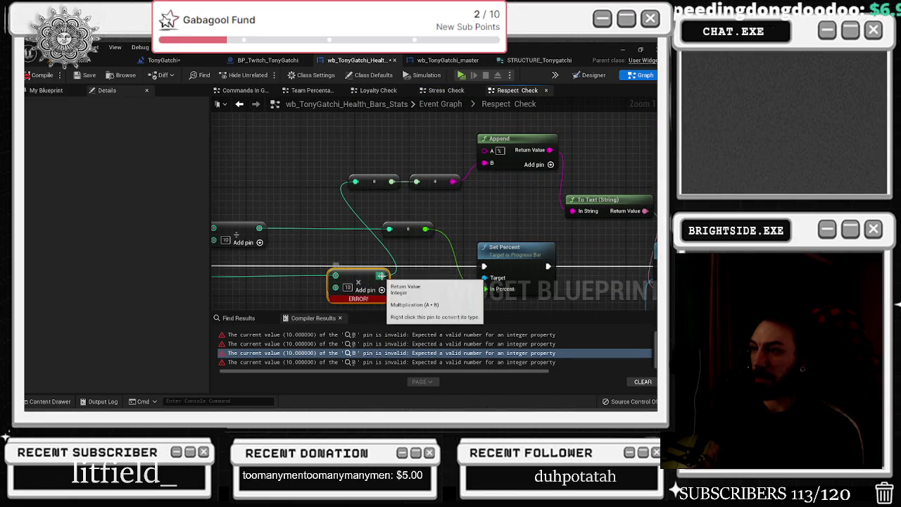
mouse_move(381, 275)
mouse_down()
mouse_move(483, 166)
mouse_move(422, 182)
mouse_move(489, 165)
mouse_up()
key(ctrl+z)
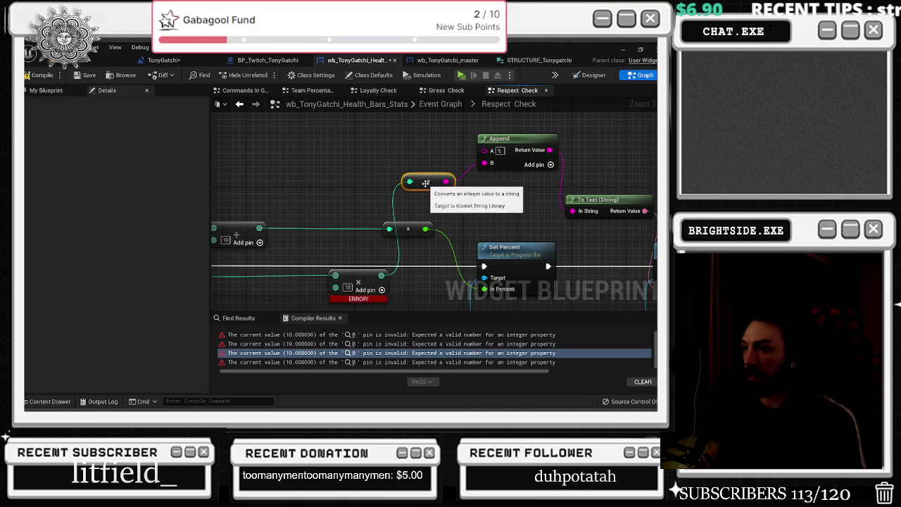
Step: Route the Hunger Check multiply result through one To String conversion into Append, and refresh the node
click(363, 362)
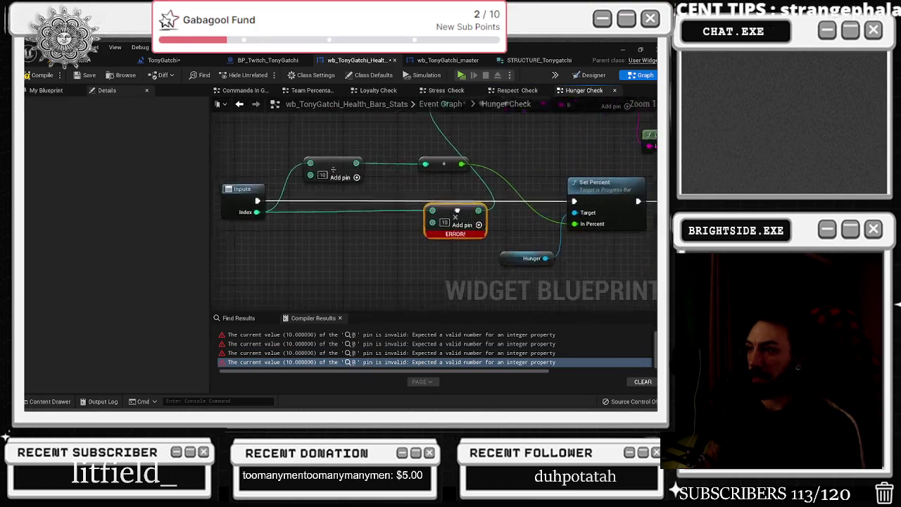
drag(344, 173, 420, 171)
key(Delete)
drag(417, 220, 417, 166)
right_click(364, 280)
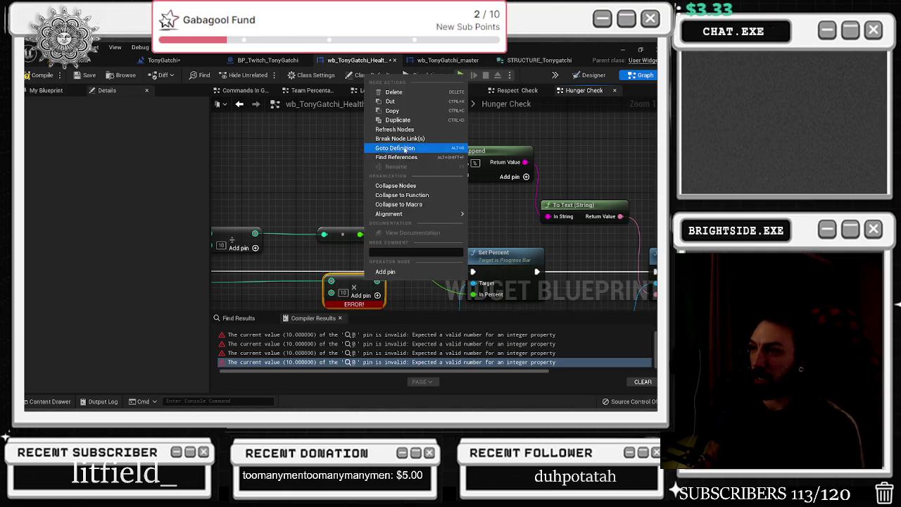
click(395, 127)
Step: Refresh the Respect Check multiply node, step through the remaining errors, and recompile the widget
click(358, 354)
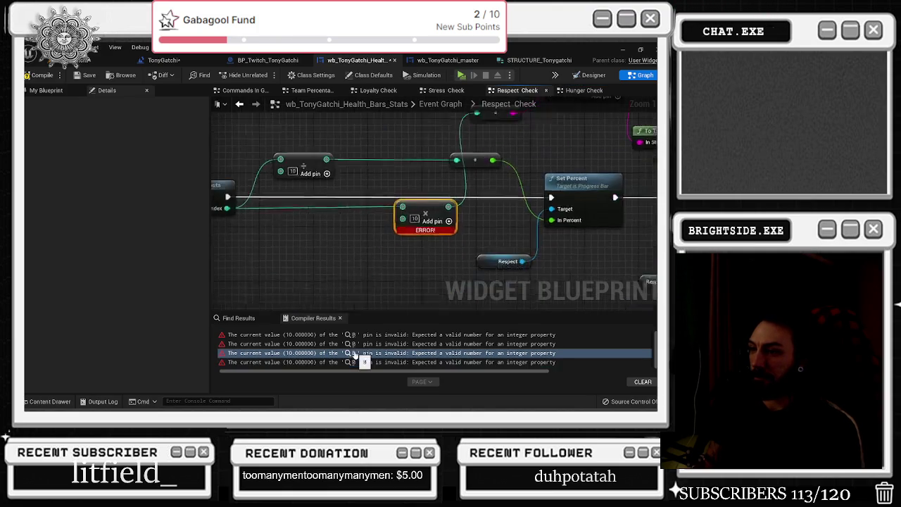
right_click(445, 203)
click(477, 253)
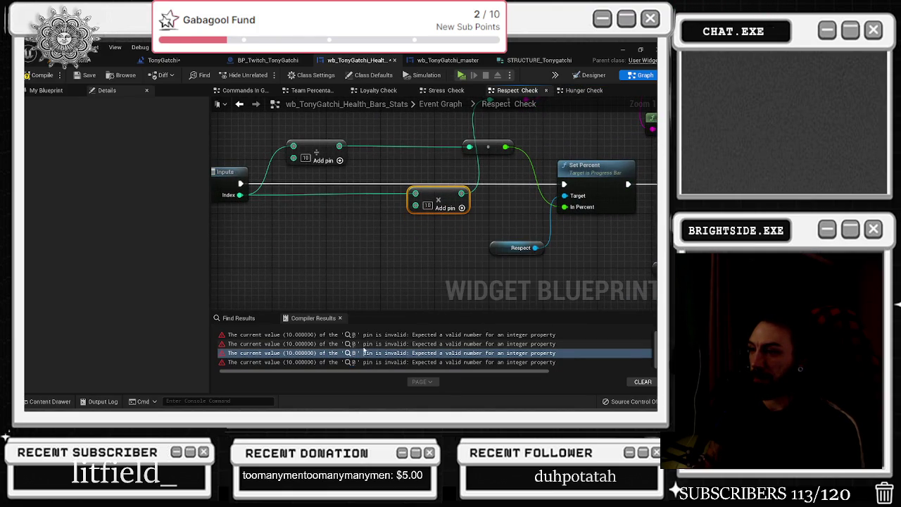
click(354, 344)
scroll(356, 348, down, 1)
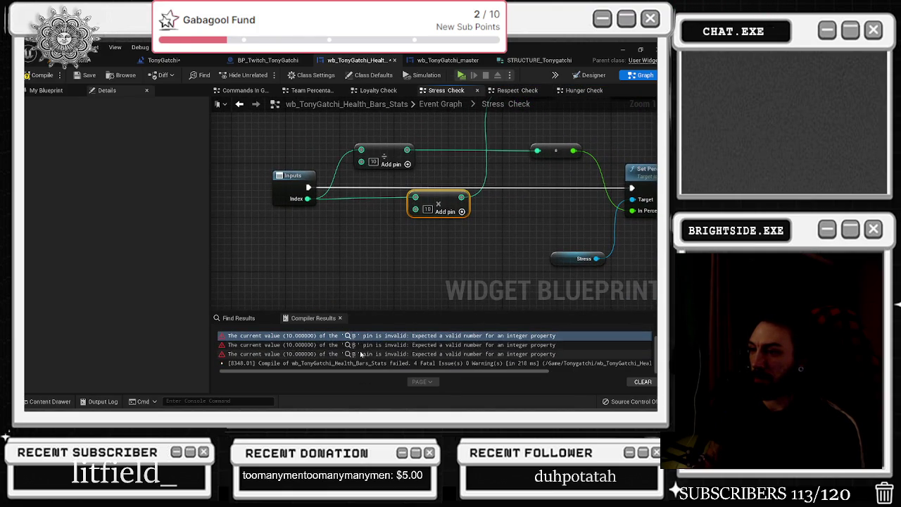
click(355, 344)
click(357, 354)
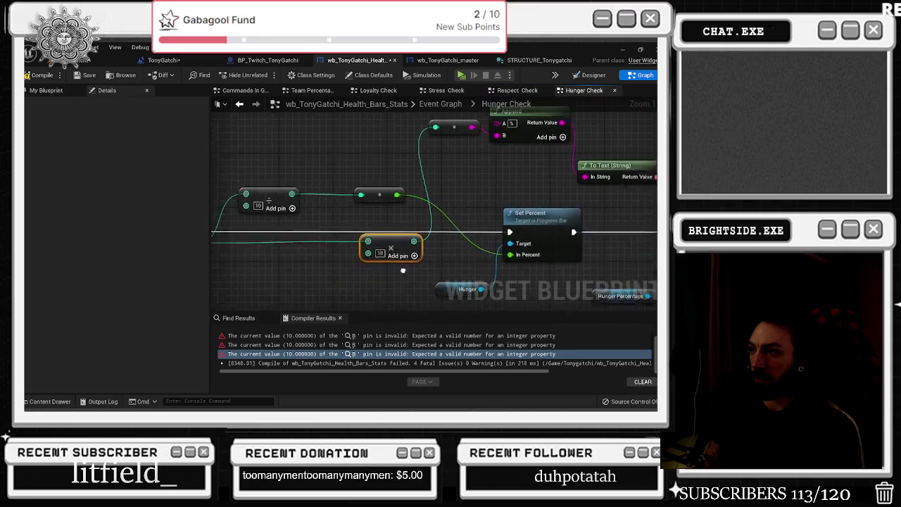
click(39, 75)
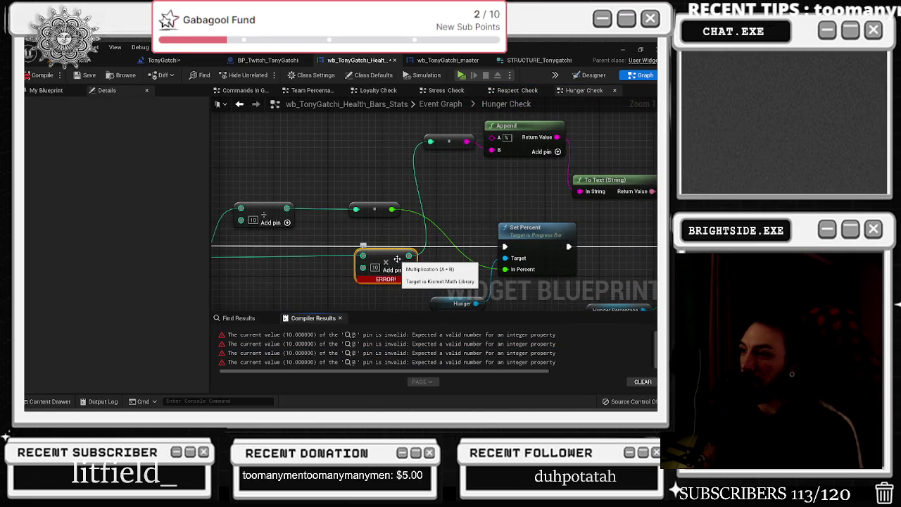
Step: Move the erroring Hunger Check multiply node left and open its B pin options
drag(397, 259, 343, 267)
drag(404, 217, 538, 218)
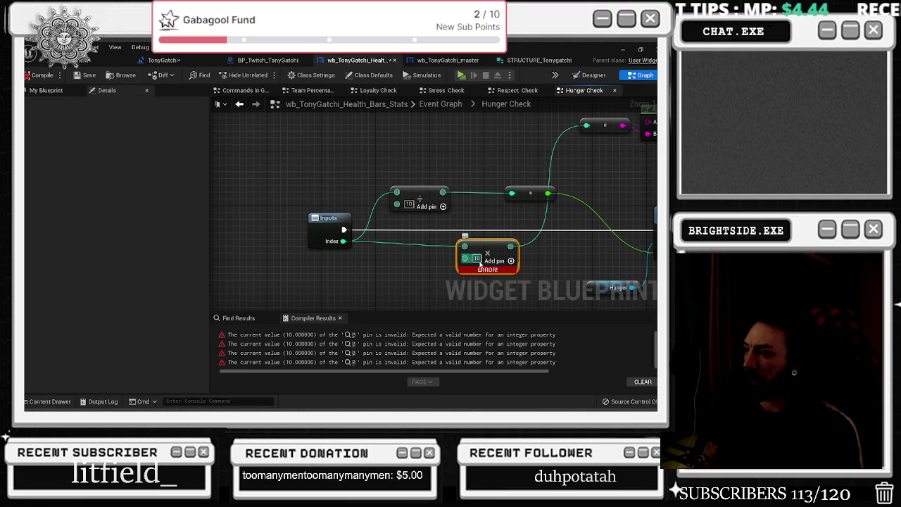
right_click(466, 261)
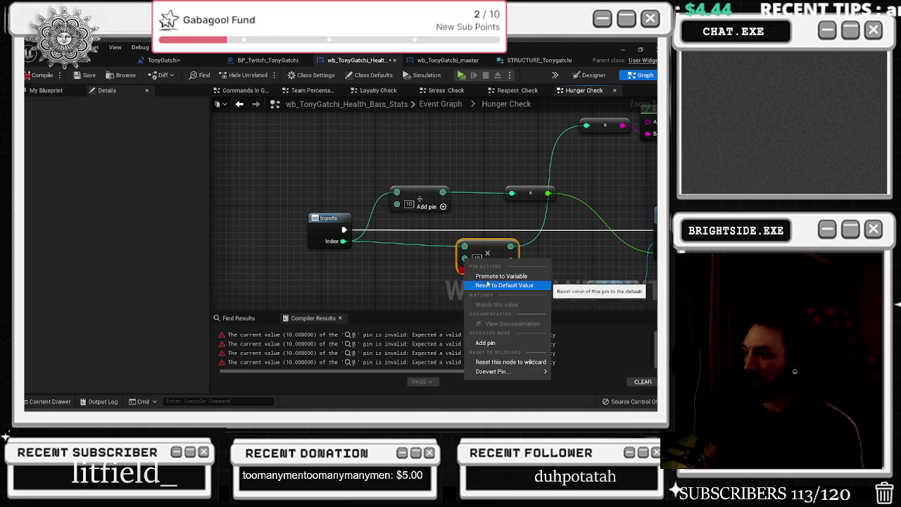
Step: Edit the Hunger Check multiplier's B value and recompile the widget
click(445, 257)
click(476, 258)
click(37, 73)
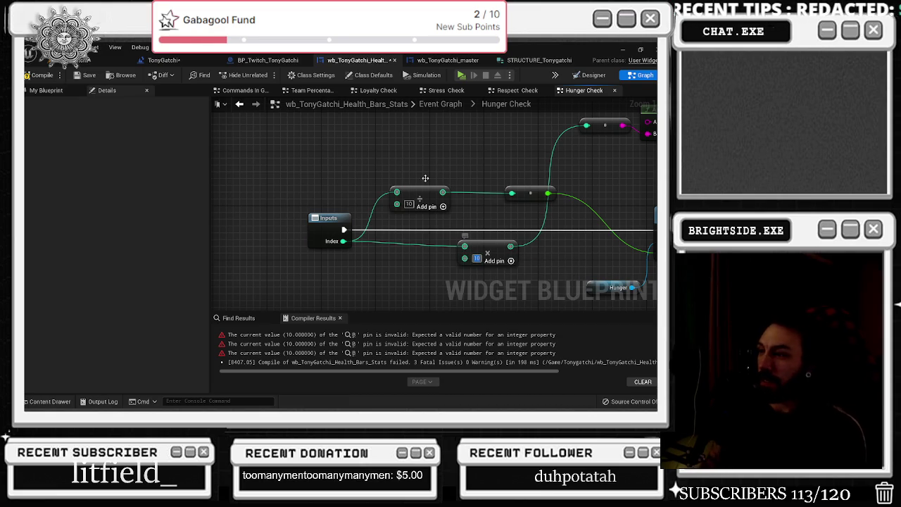
click(39, 75)
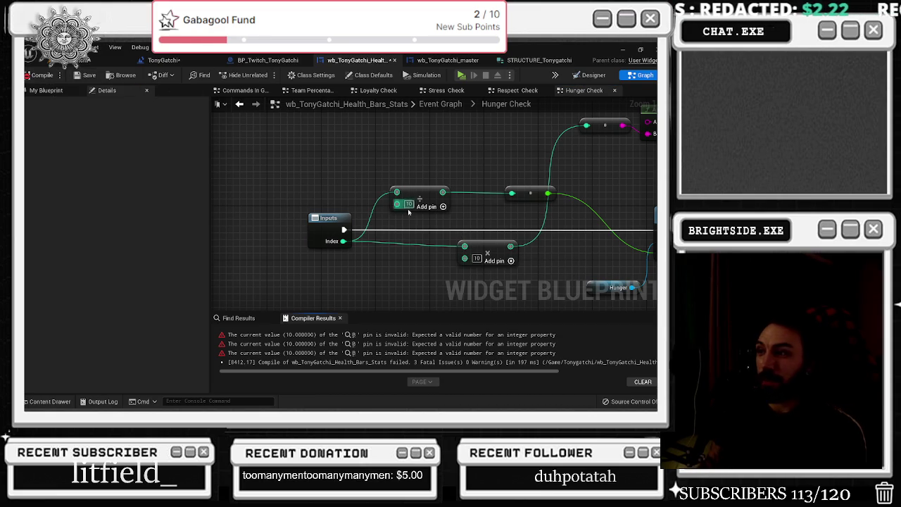
Step: Set the Loyalty Check multiply node's B pin to 10 and recompile
click(354, 335)
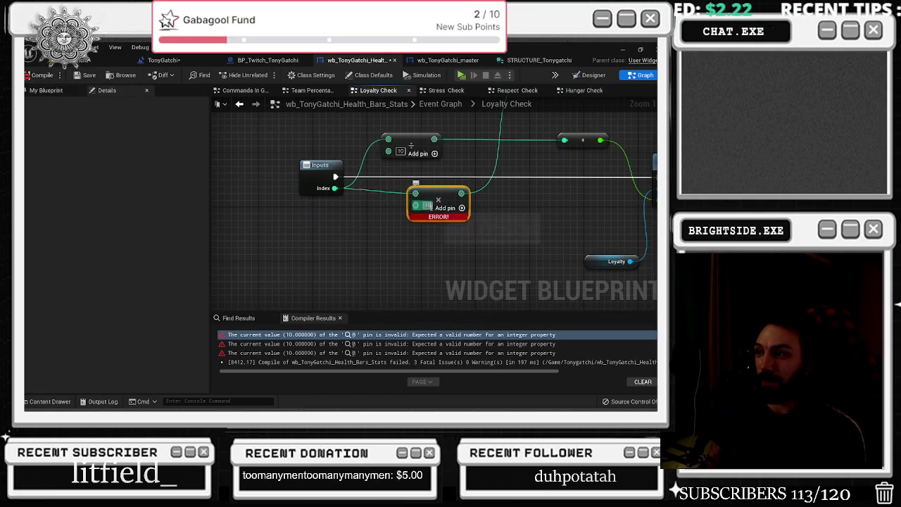
text(0)
key(Return)
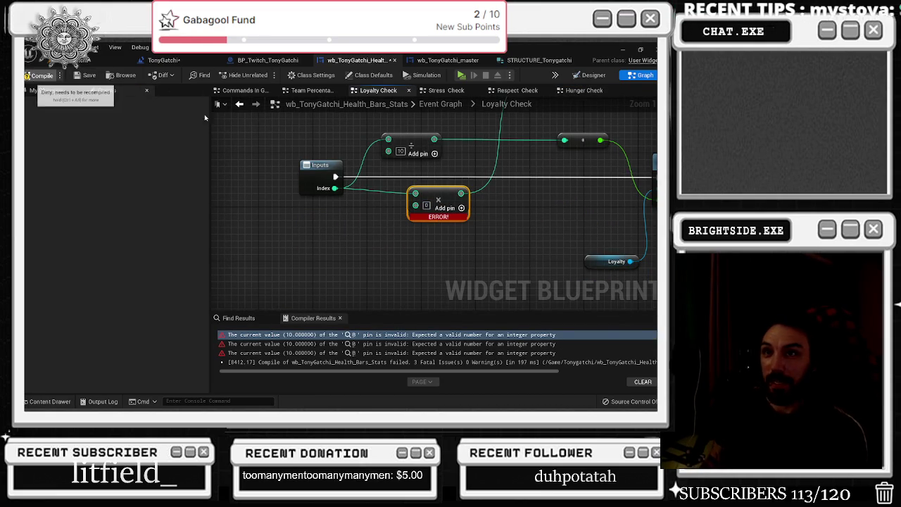
key(F7)
click(427, 204)
text(10)
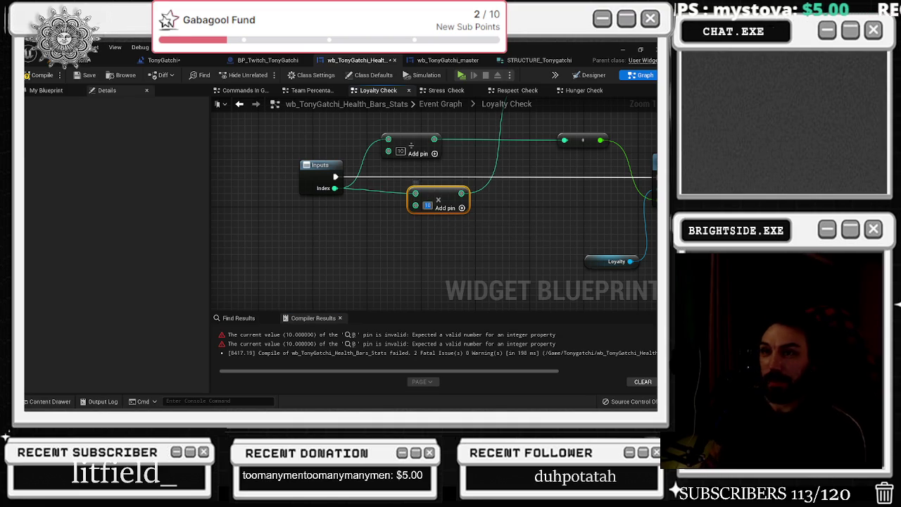
click(36, 75)
Step: Fix the Stress Check multiplier, recompile, and jump to the remaining Respect Check error
click(353, 335)
click(353, 335)
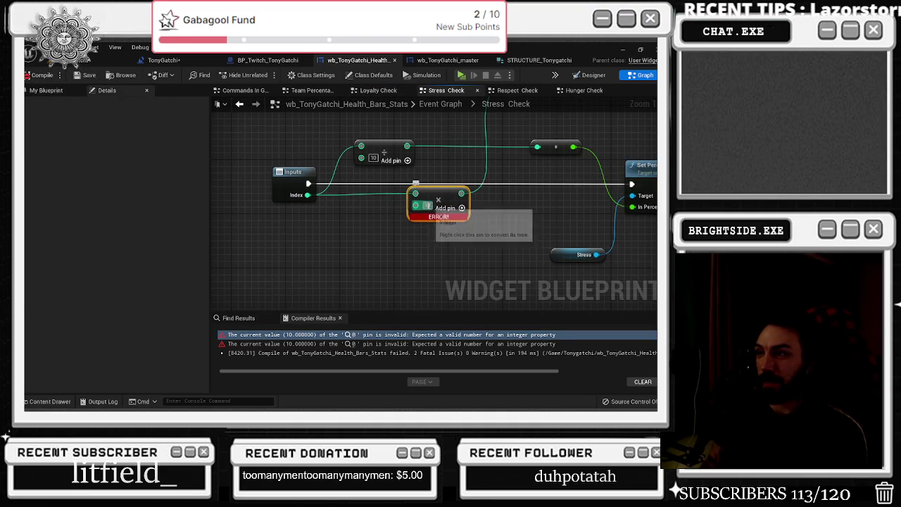
click(80, 77)
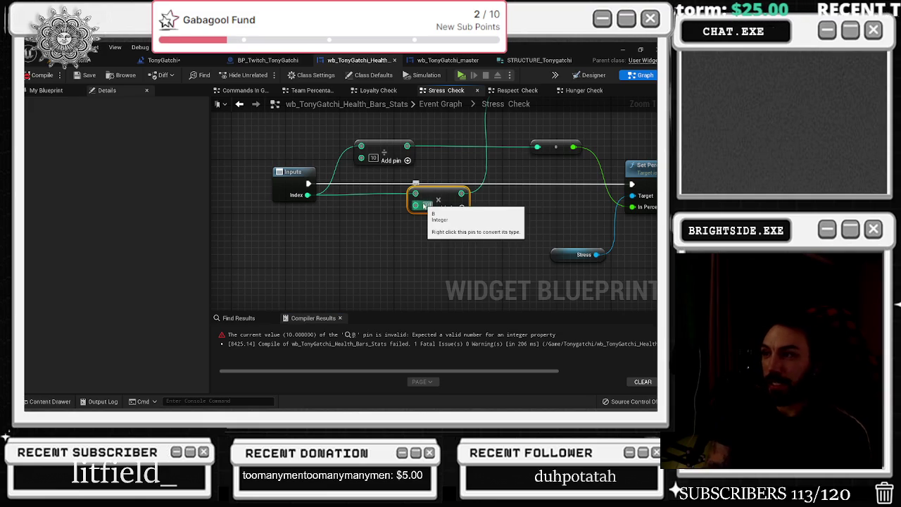
click(36, 75)
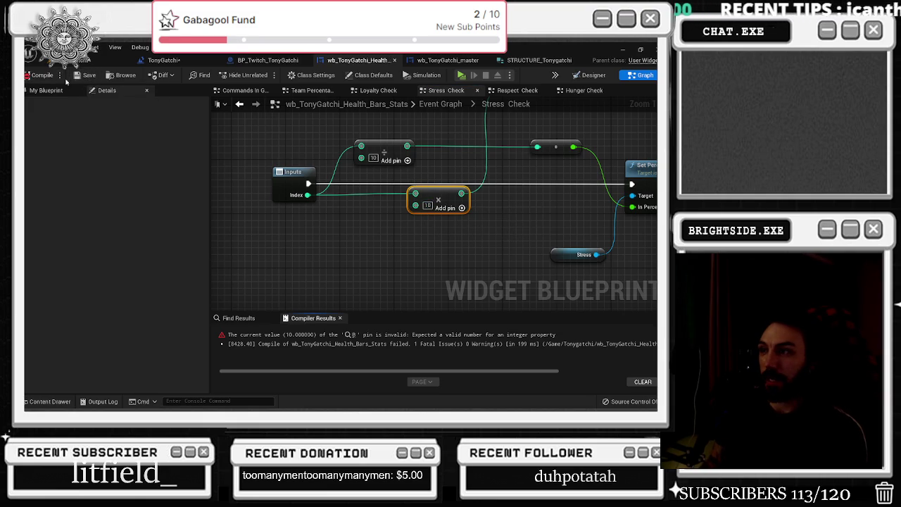
click(345, 335)
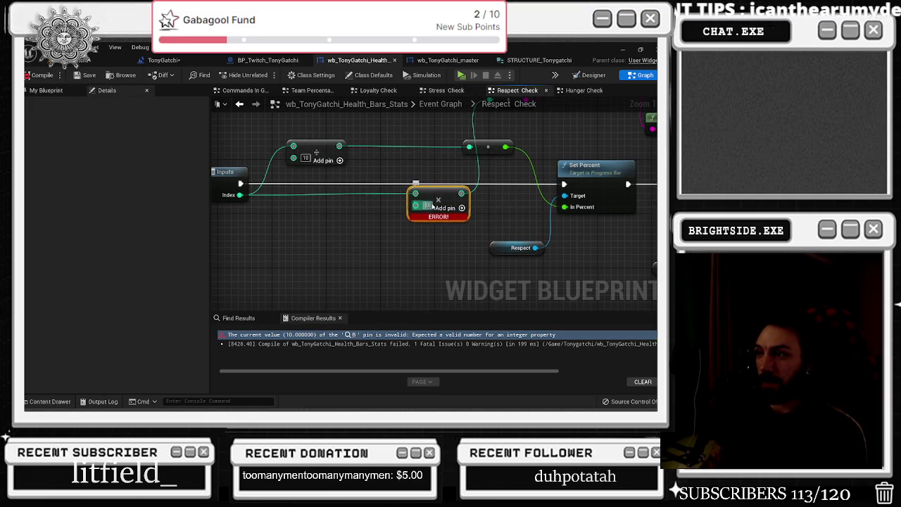
Step: Recompile the health bars widget and nudge the Respect Check multiply node slightly left
click(39, 75)
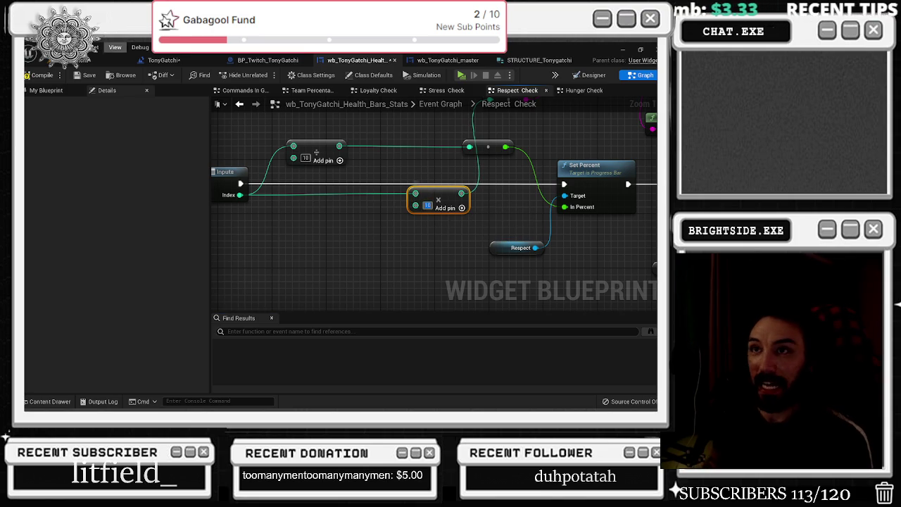
drag(444, 200, 438, 200)
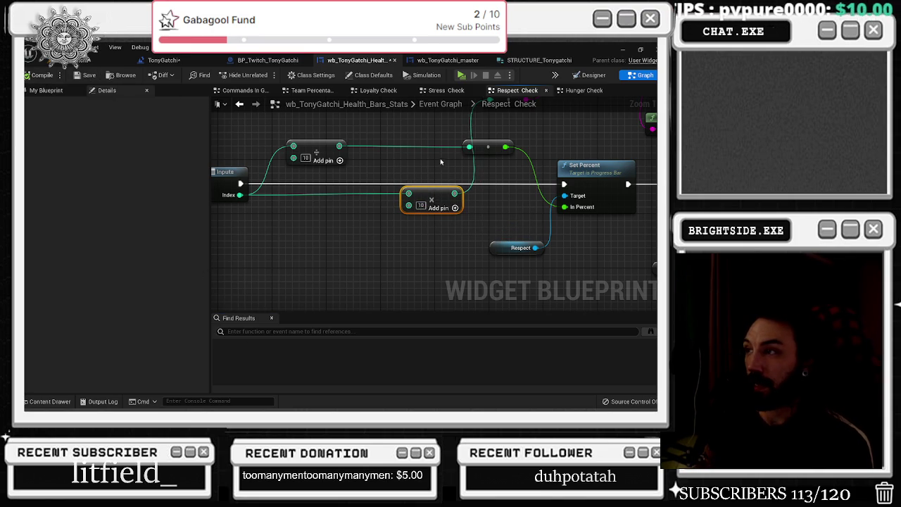
scroll(332, 157, down, 2)
Step: Nudge the Set Text and Outputs nodes into place, then return to the TonyGatchi level
drag(336, 140, 437, 192)
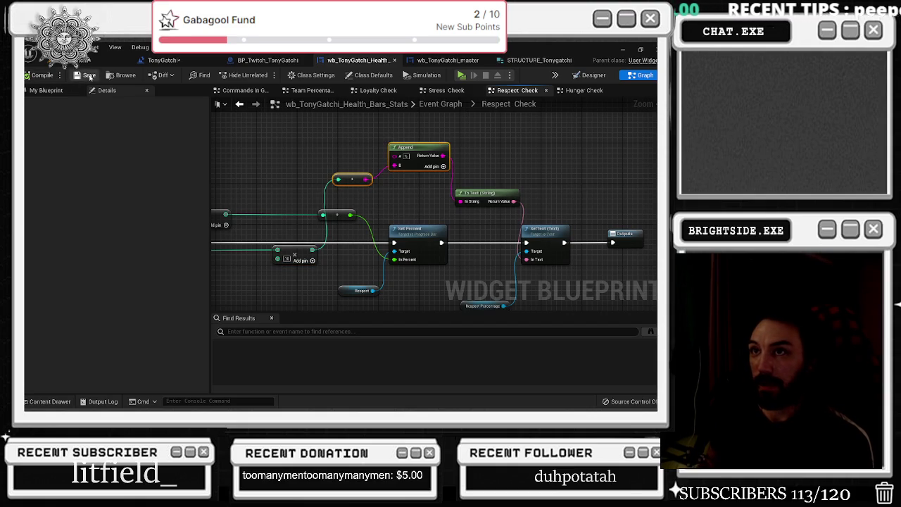
click(486, 194)
mouse_move(443, 202)
mouse_down()
mouse_move(535, 248)
mouse_move(554, 240)
mouse_up()
drag(472, 228, 482, 234)
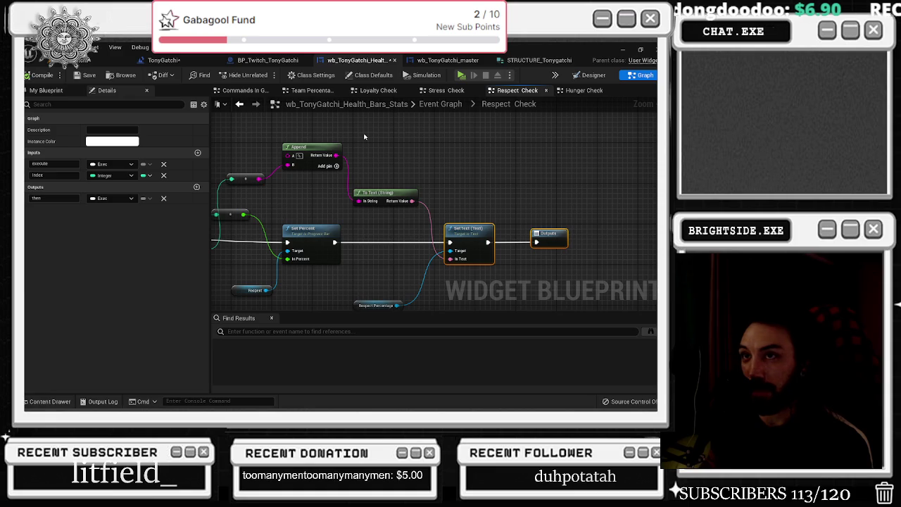
click(161, 59)
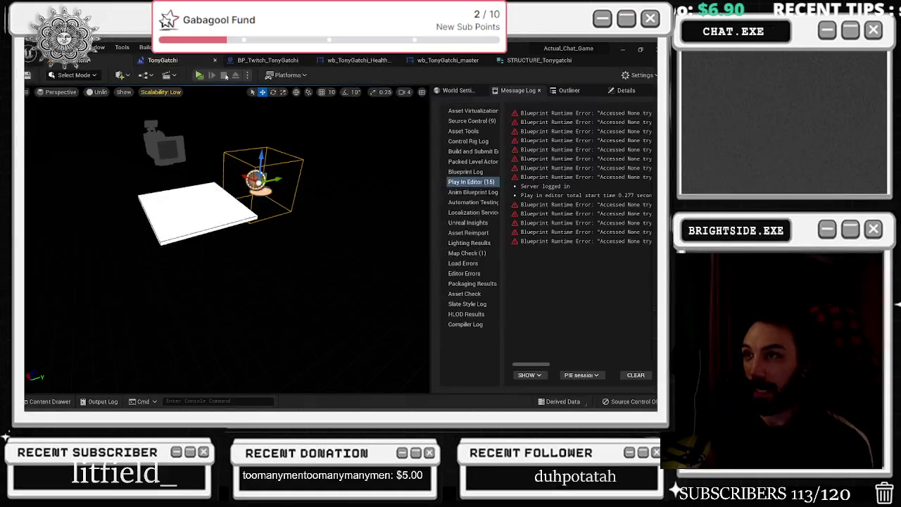
Step: Browse the Level Blueprint event graph and BP_Twitch_TonyGatchi, then return to the level viewport
click(167, 75)
click(103, 110)
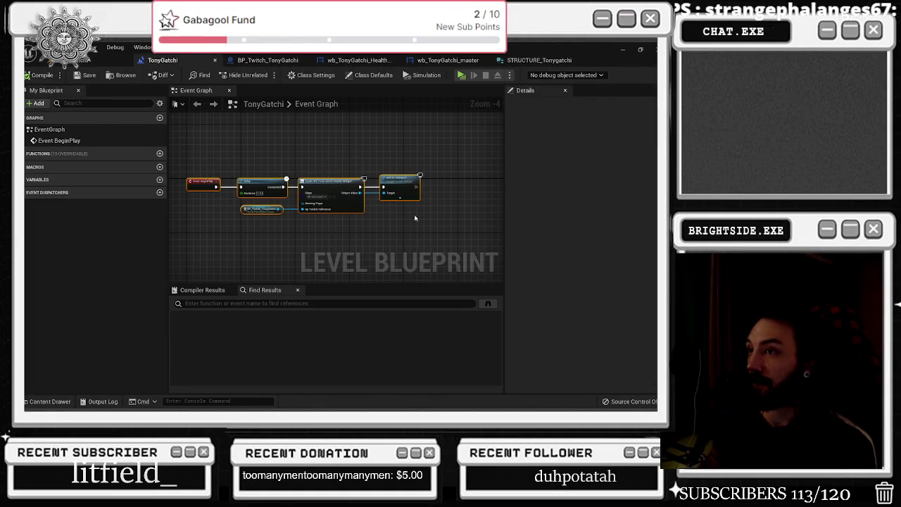
click(268, 60)
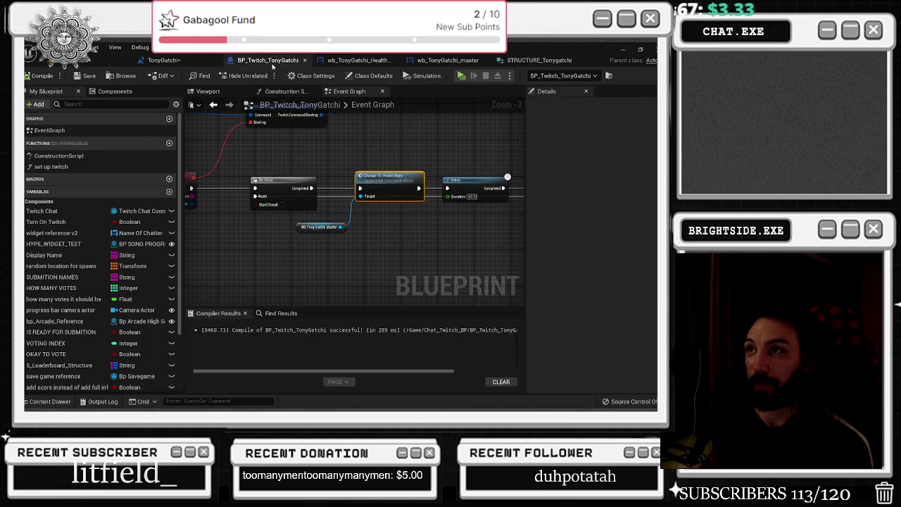
click(163, 60)
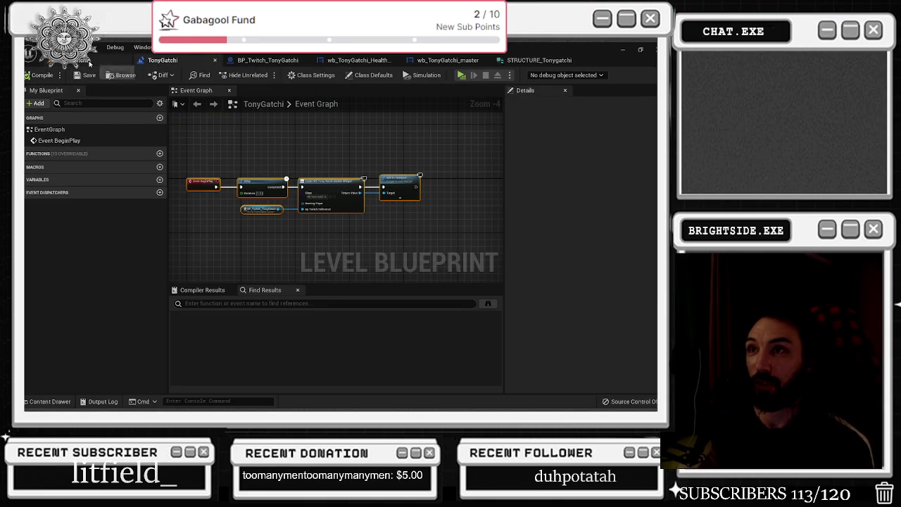
click(106, 61)
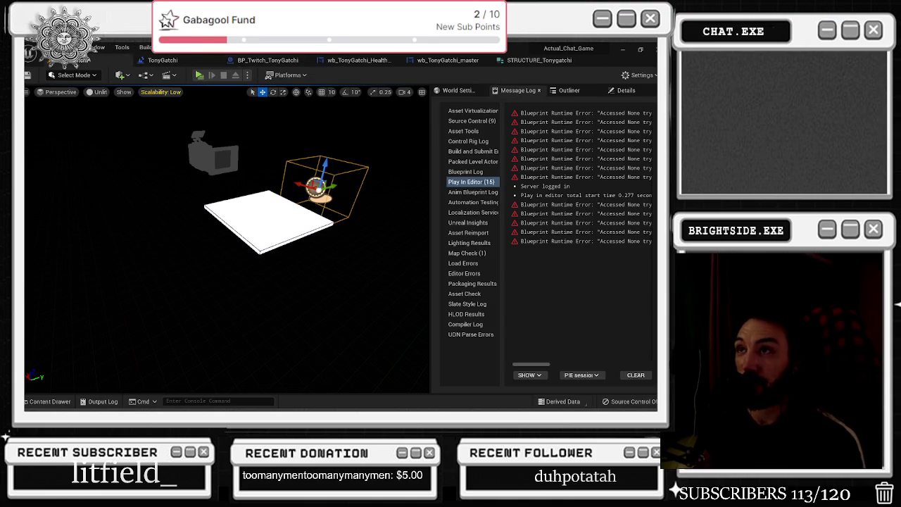
Step: Inspect the health bars stats widget graph and its Hunger Check function
click(359, 61)
drag(261, 148, 402, 161)
scroll(402, 161, down, 3)
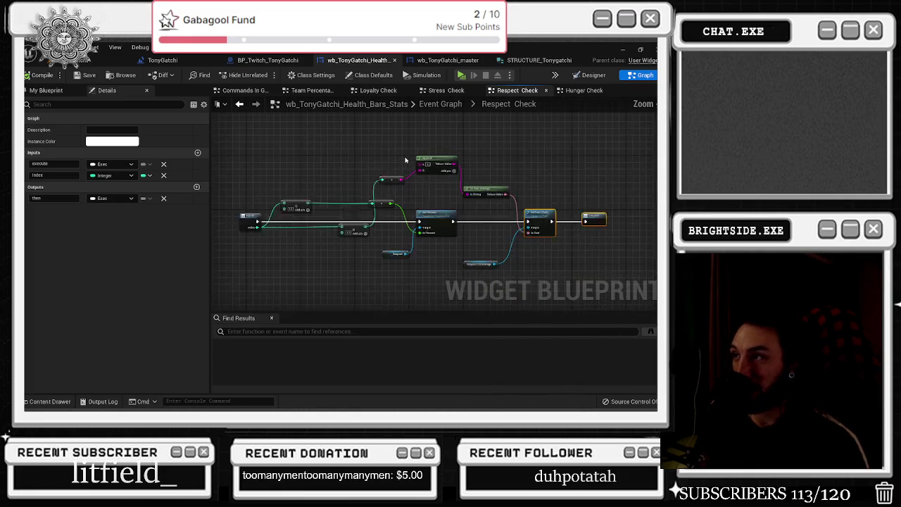
click(582, 92)
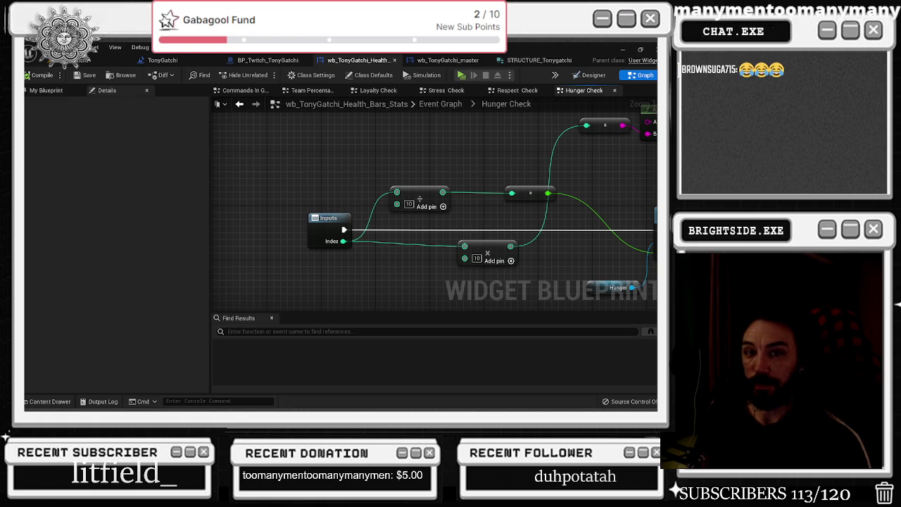
Step: Open the Change To Health Bars definition from the BP_Twitch_TonyGatchi event graph
click(159, 63)
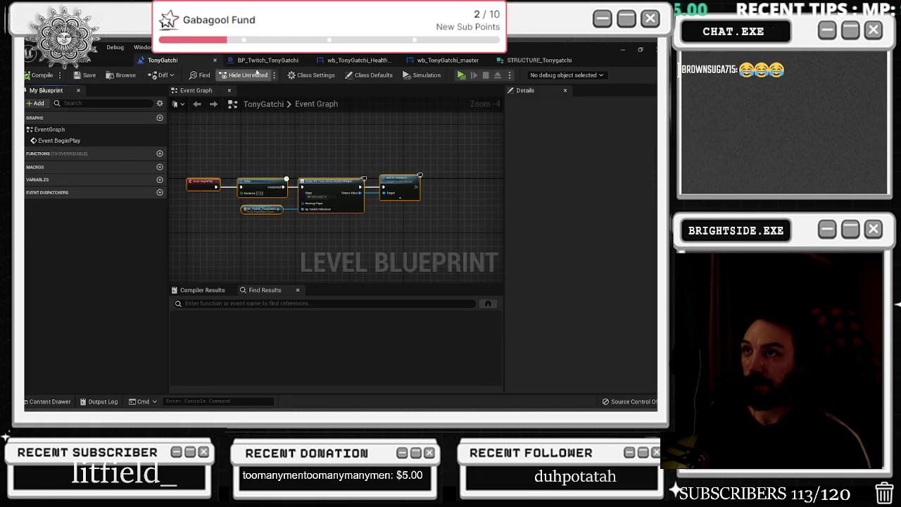
click(266, 60)
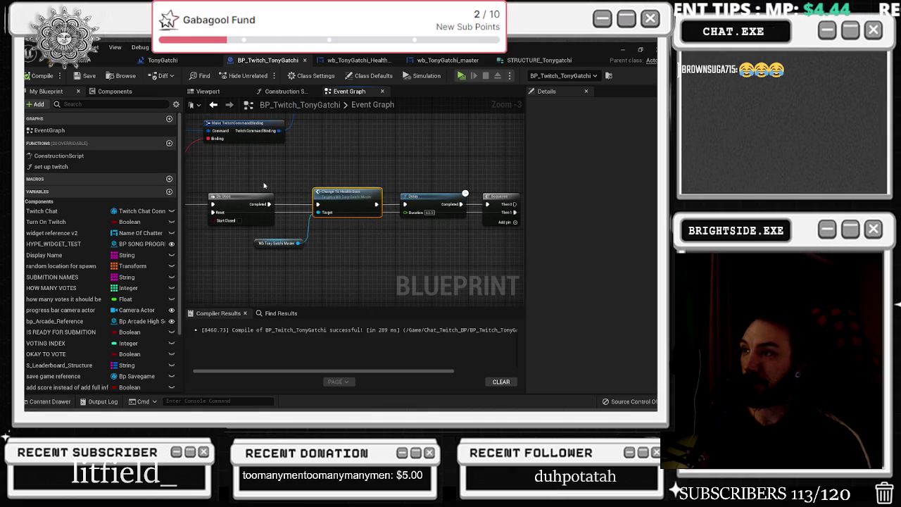
drag(283, 177, 193, 193)
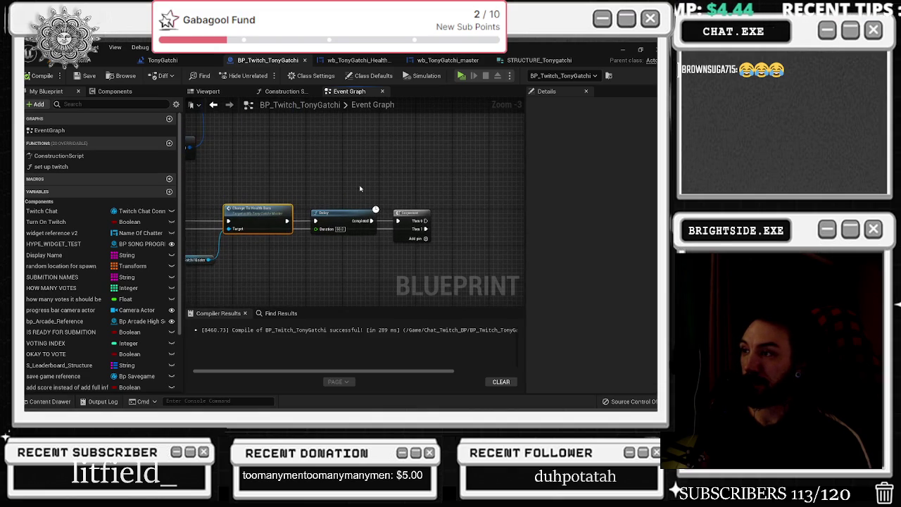
scroll(338, 185, down, 2)
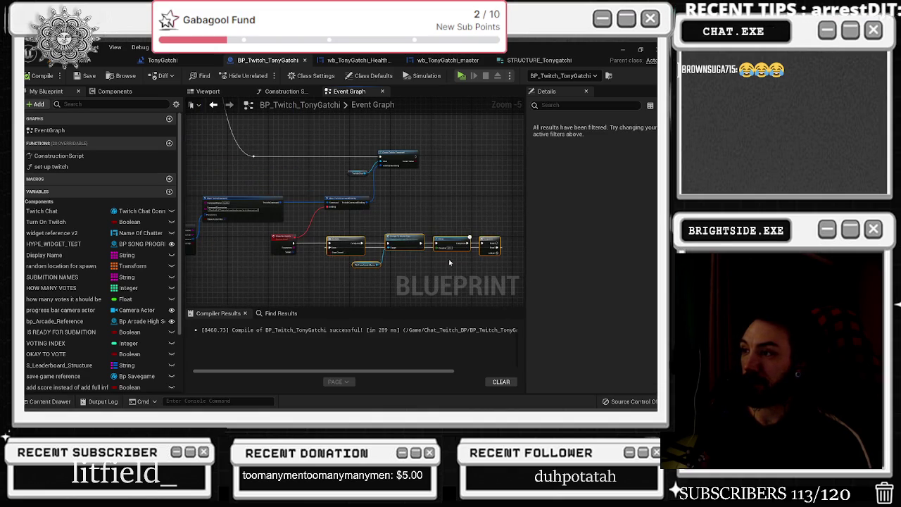
scroll(454, 264, up, 2)
double_click(410, 225)
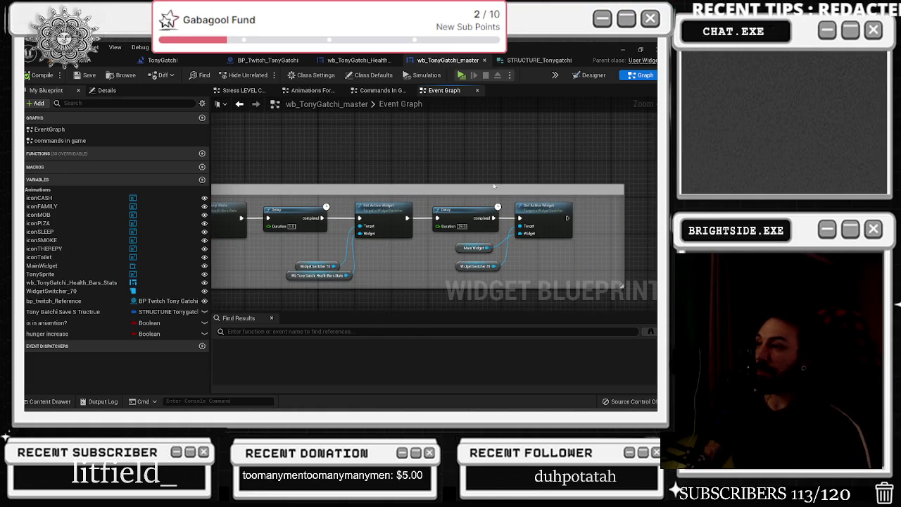
Step: Move the Main Widget getter below Widget Switcher 70 and view the master widget's Designer layout
drag(458, 251, 463, 279)
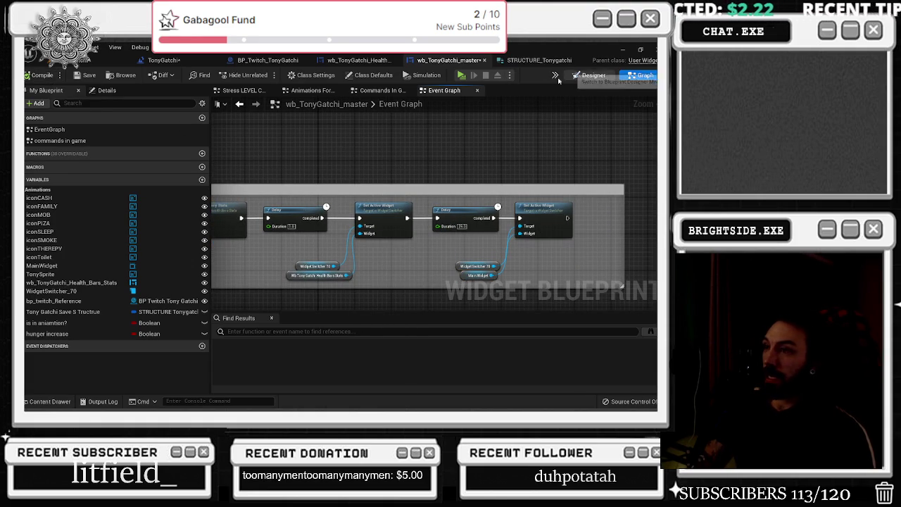
click(590, 75)
scroll(339, 304, up, 3)
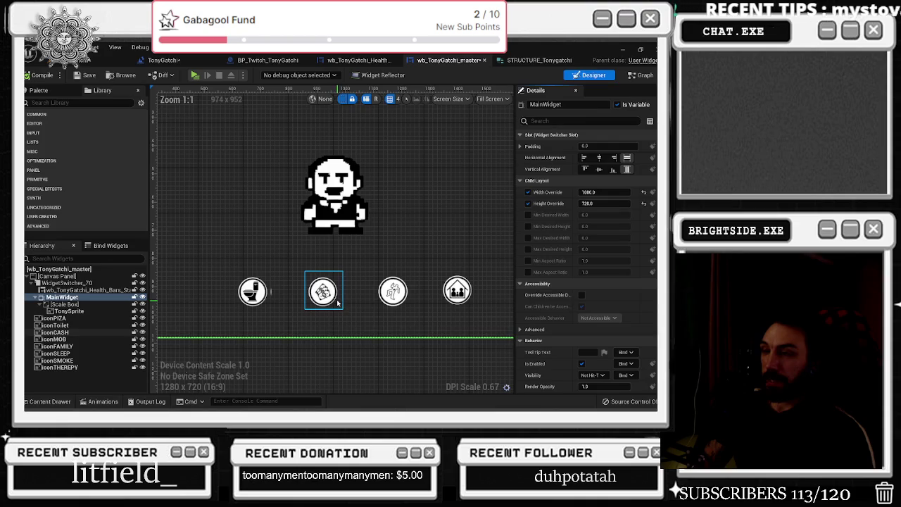
scroll(352, 301, down, 2)
scroll(380, 298, up, 3)
scroll(393, 295, down, 2)
Step: Select the iconMOB running icon, then return to the BP_Twitch_TonyGatchi event graph
click(388, 291)
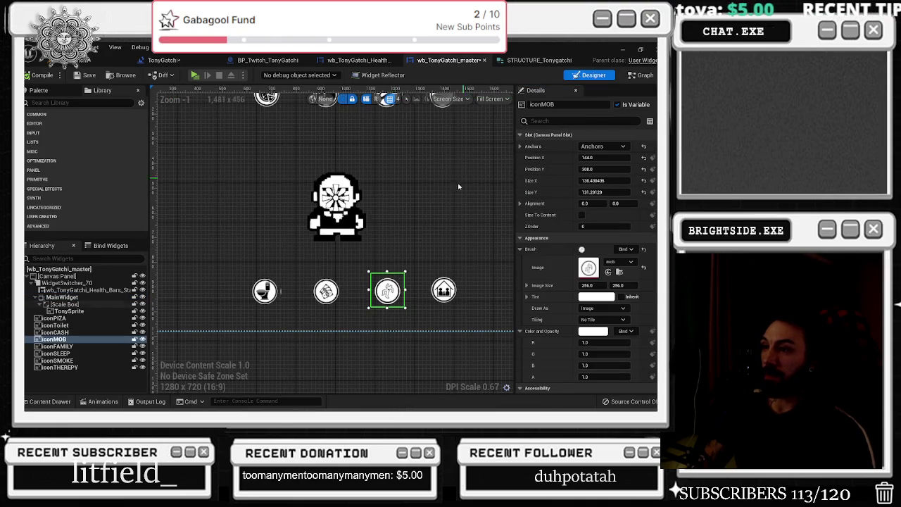
scroll(443, 204, down, 2)
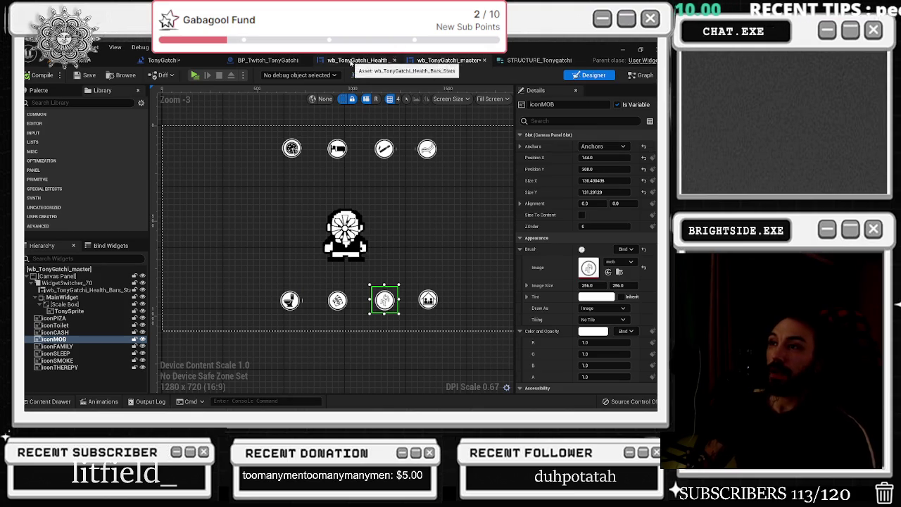
click(255, 61)
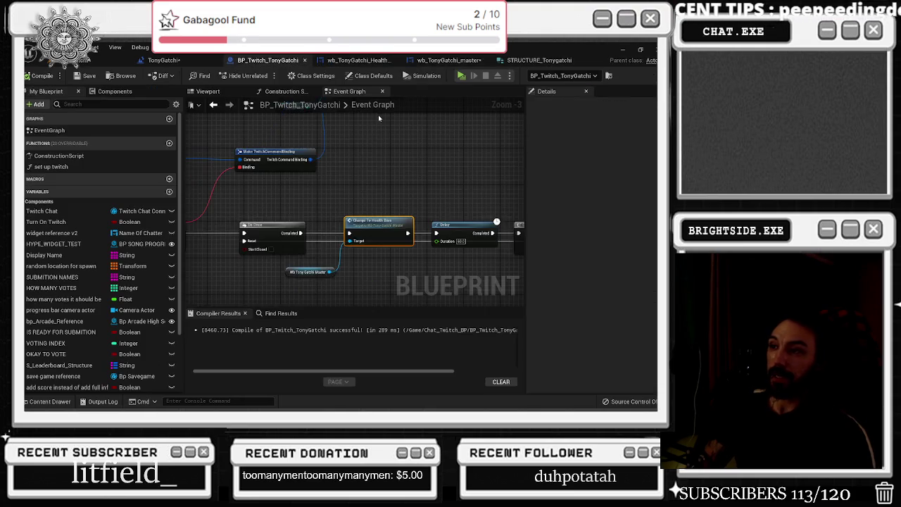
Step: Duplicate the command-binding node group with copy and paste
scroll(371, 183, down, 3)
scroll(295, 202, up, 3)
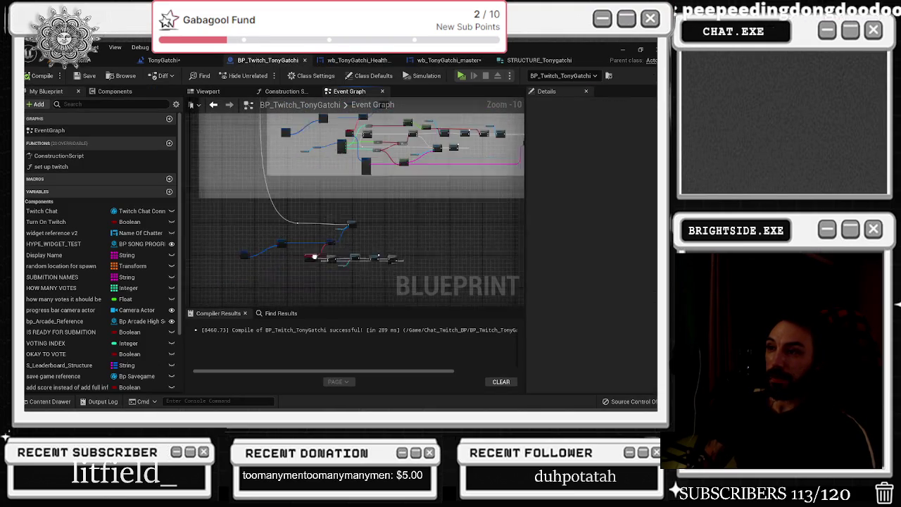
mouse_move(249, 210)
mouse_down()
mouse_move(420, 257)
mouse_move(384, 253)
mouse_up()
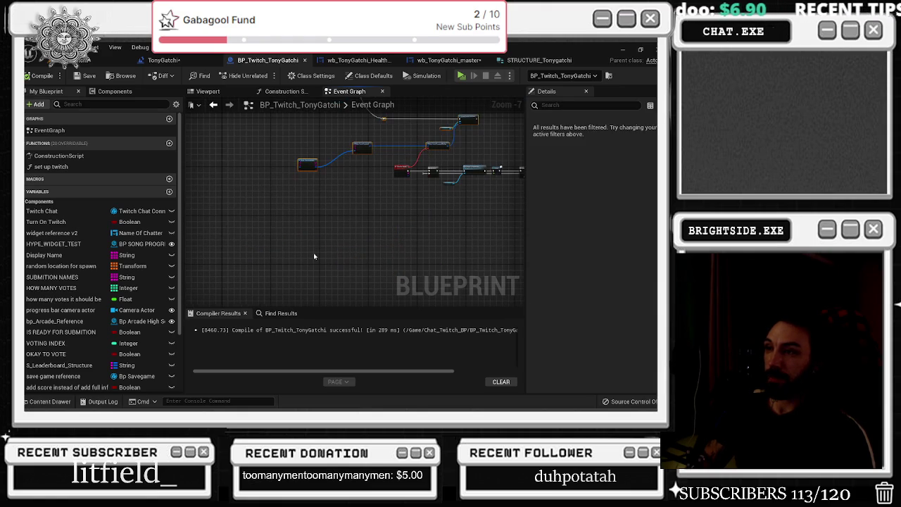
key(ctrl+c)
key(ctrl+v)
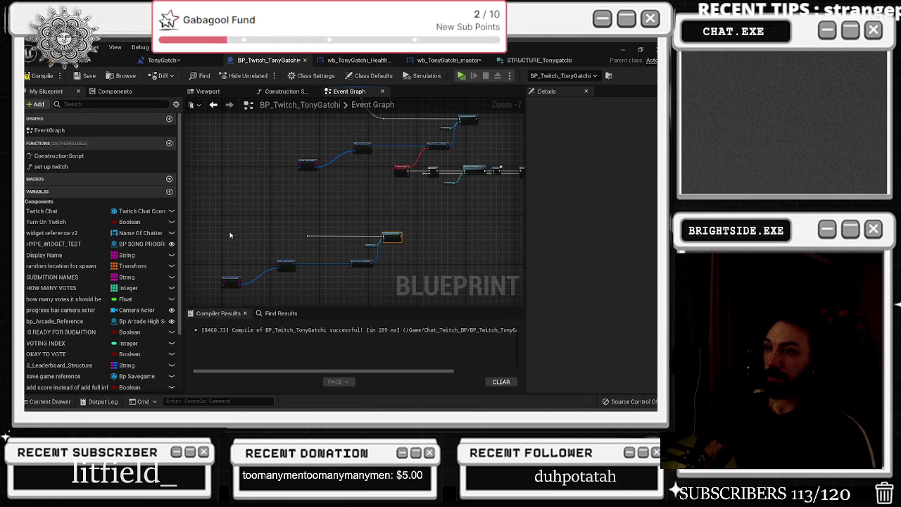
Step: Wire the setup Sequence's next Then output to the duplicated command chain
scroll(388, 251, down, 5)
mouse_move(388, 252)
mouse_down()
mouse_move(352, 282)
mouse_move(301, 257)
mouse_up()
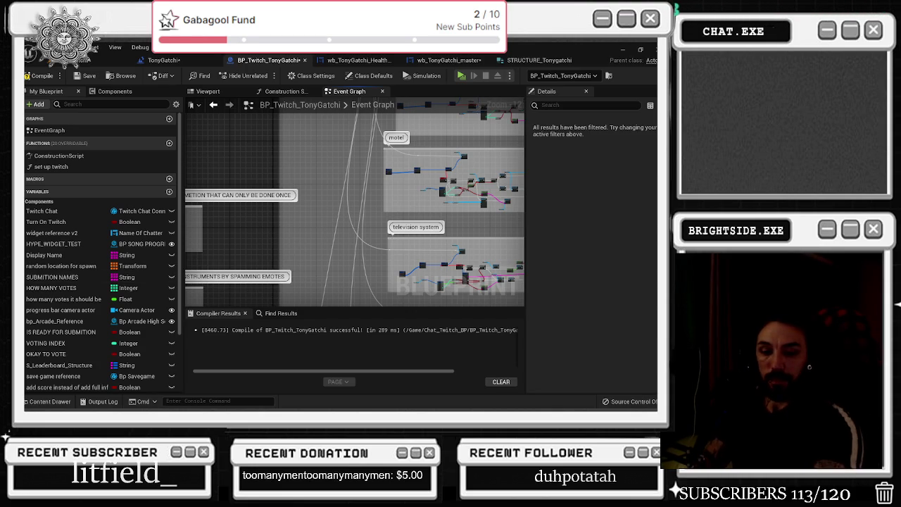
drag(315, 246, 266, 285)
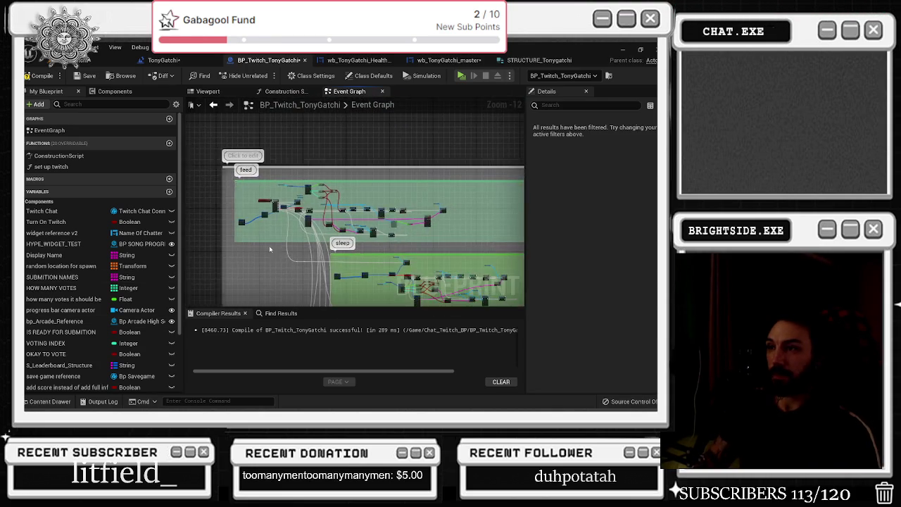
scroll(255, 176, up, 10)
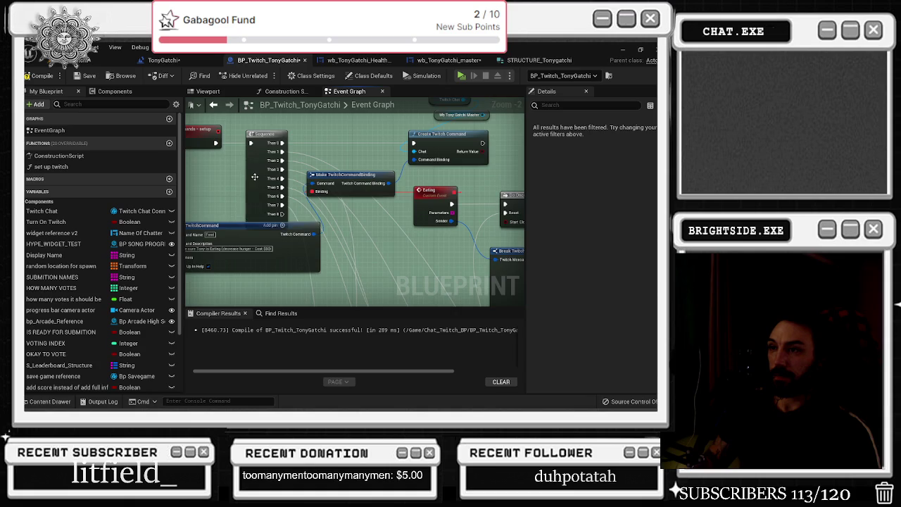
scroll(255, 177, down, 2)
mouse_move(204, 157)
mouse_down()
mouse_move(268, 214)
mouse_move(218, 221)
mouse_move(303, 199)
mouse_move(352, 278)
mouse_move(435, 356)
mouse_move(481, 248)
mouse_move(486, 284)
mouse_move(502, 296)
mouse_move(406, 224)
mouse_move(420, 217)
mouse_move(331, 240)
mouse_move(359, 298)
mouse_move(338, 296)
mouse_move(383, 257)
mouse_move(281, 233)
mouse_move(371, 277)
mouse_up()
Step: Reposition the duplicated node group and compile, which fails on the Binding pin
scroll(352, 278, down, 8)
scroll(493, 288, up, 3)
scroll(358, 297, up, 6)
scroll(368, 274, down, 7)
mouse_move(362, 237)
mouse_down()
mouse_move(331, 254)
mouse_move(336, 276)
mouse_move(339, 257)
mouse_up()
scroll(334, 261, up, 3)
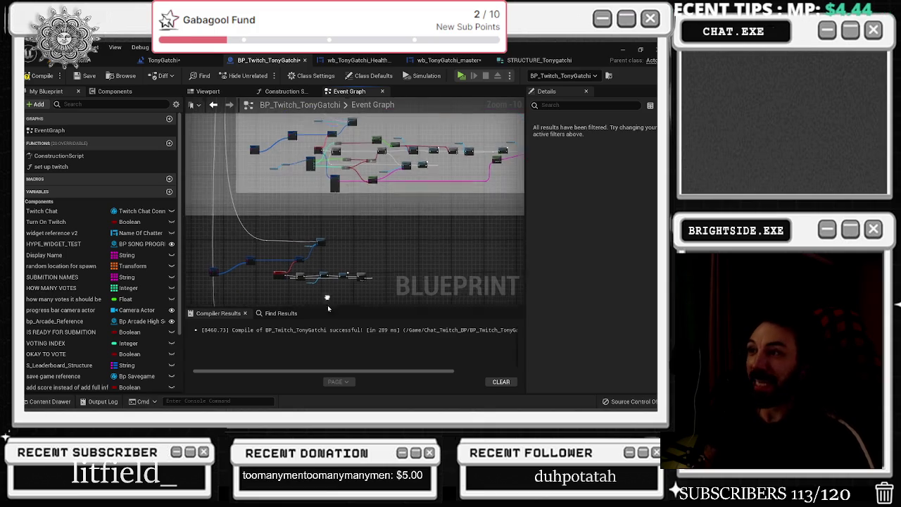
scroll(334, 228, up, 2)
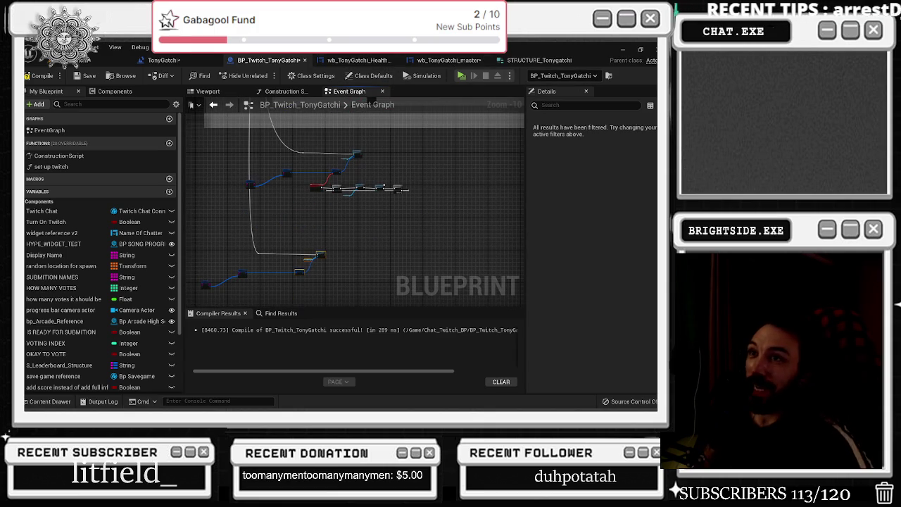
click(35, 76)
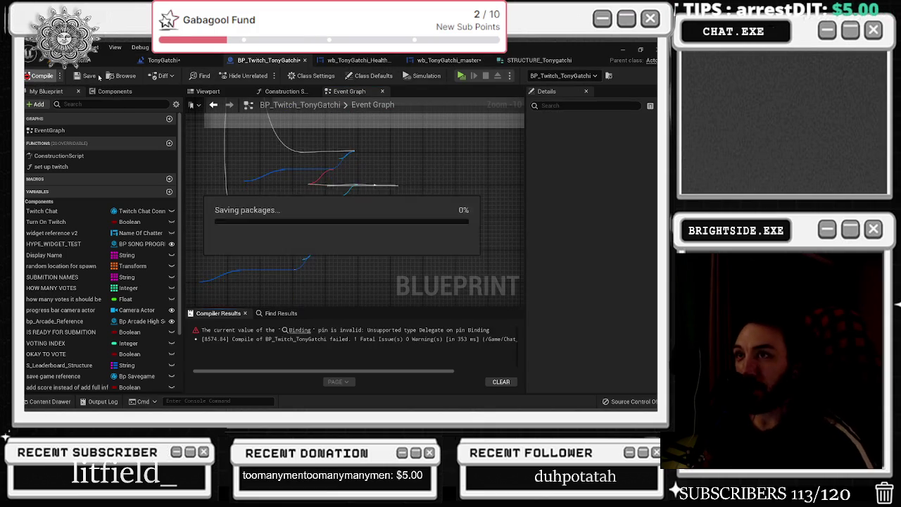
Step: Add a custom event on the duplicate's Binding pin, named Mob activities_Get_money, and move it
scroll(302, 178, up, 7)
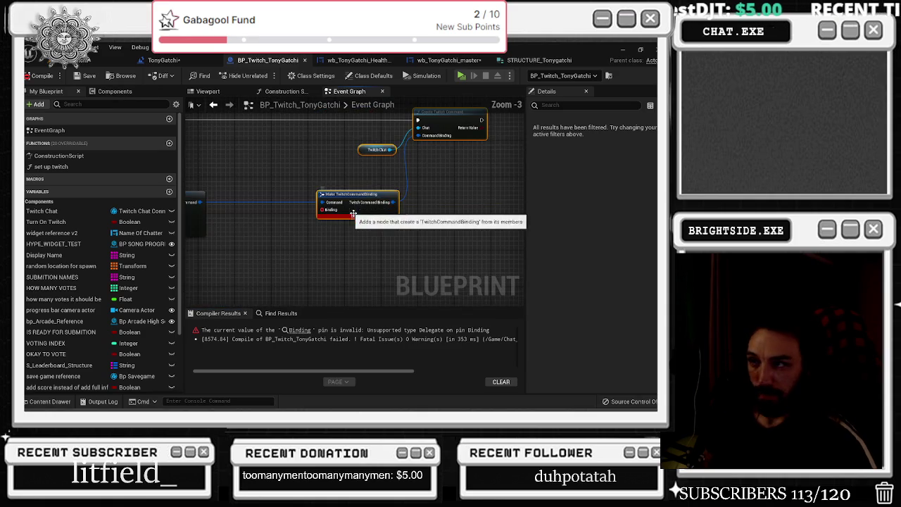
drag(325, 213, 322, 252)
text(custom)
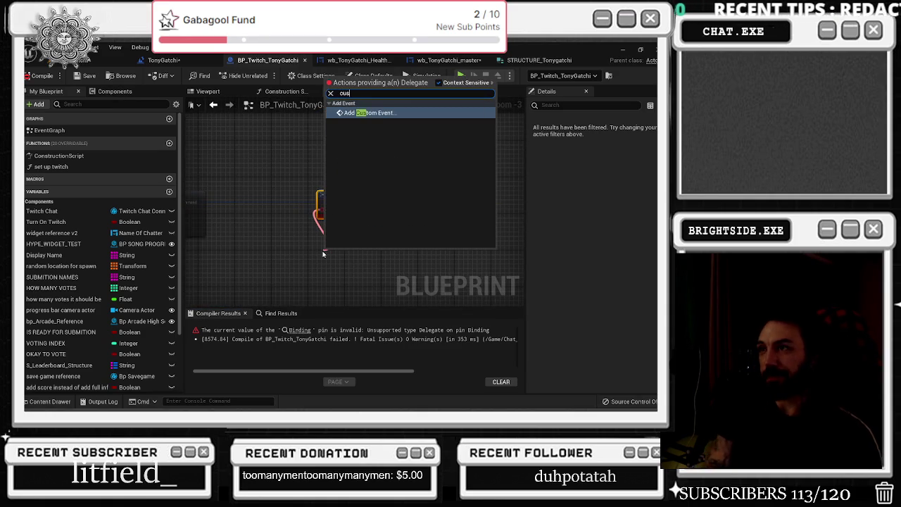
key(Return)
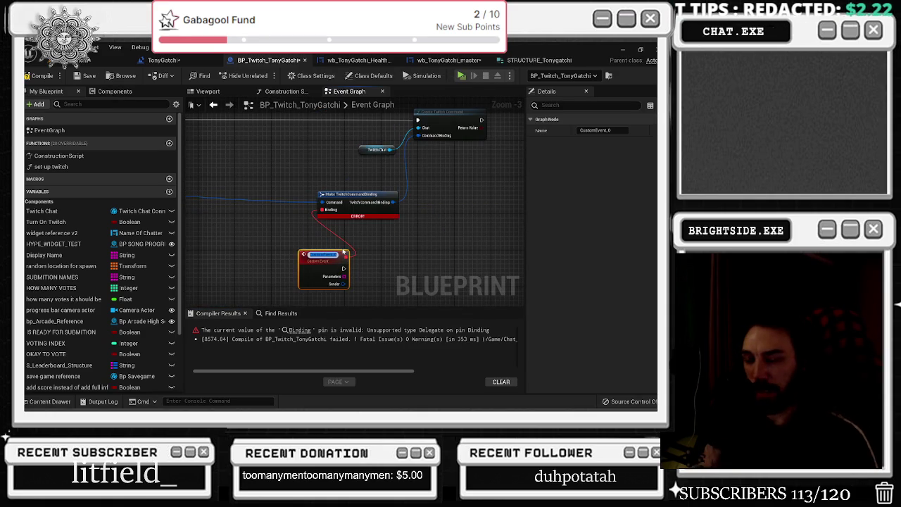
text(Modcom)
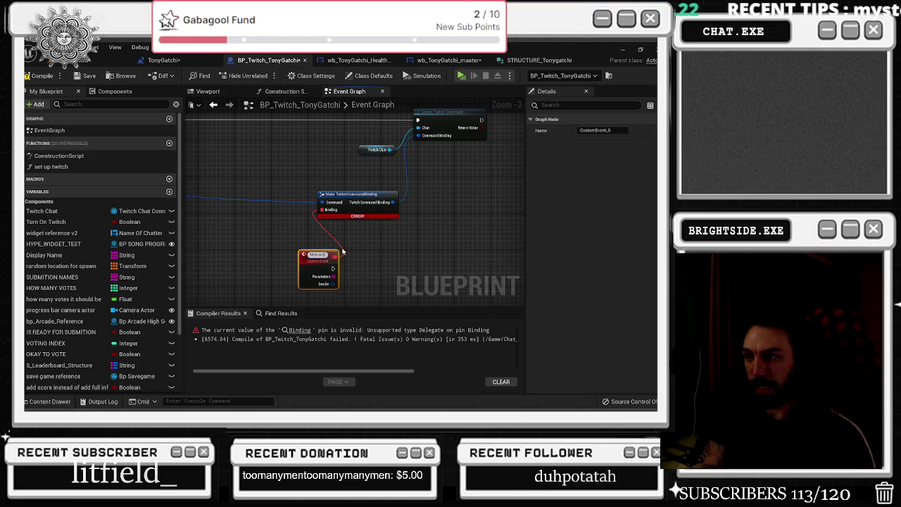
text(mandRec_money)
key(Return)
drag(340, 257, 273, 241)
Step: Rewrite the Mob command description: Tony handles Mob business, affecting Health, Stress and Respect
scroll(326, 250, up, 1)
scroll(326, 250, down, 1)
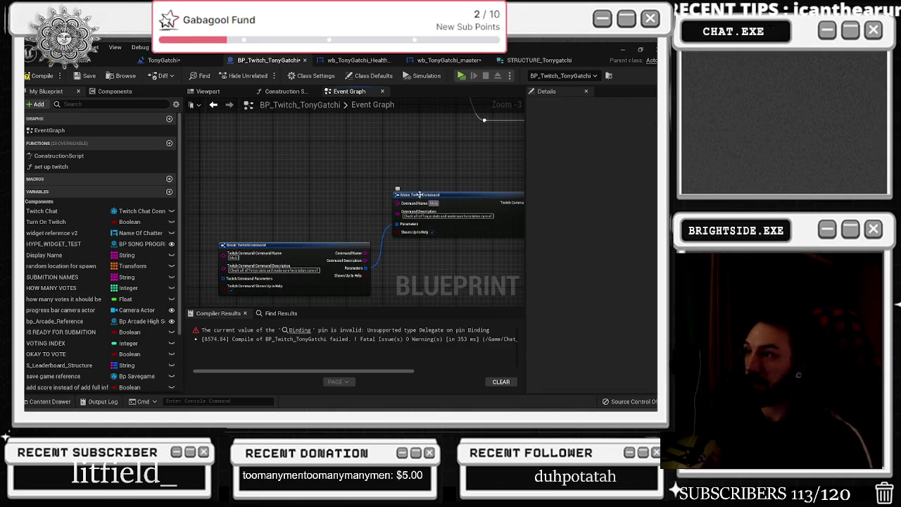
click(275, 271)
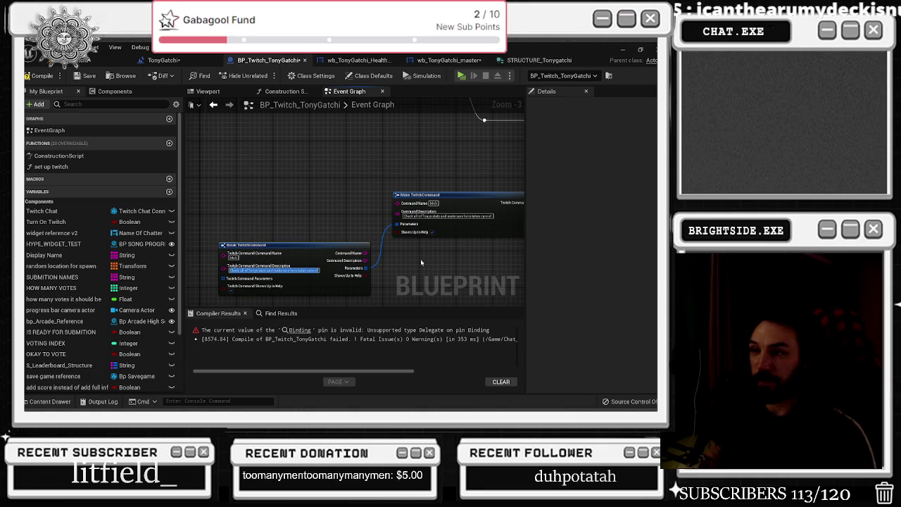
key(BackSpace)
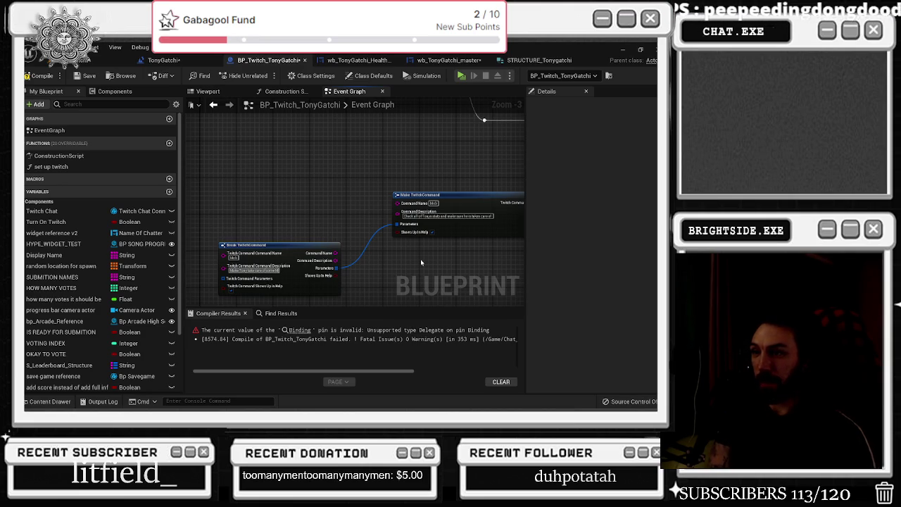
text(ob bosses)
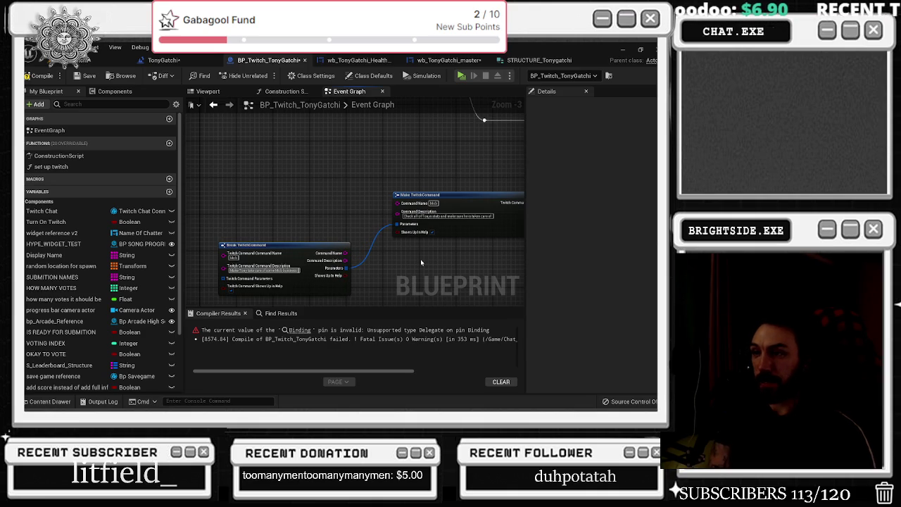
text( on screen)
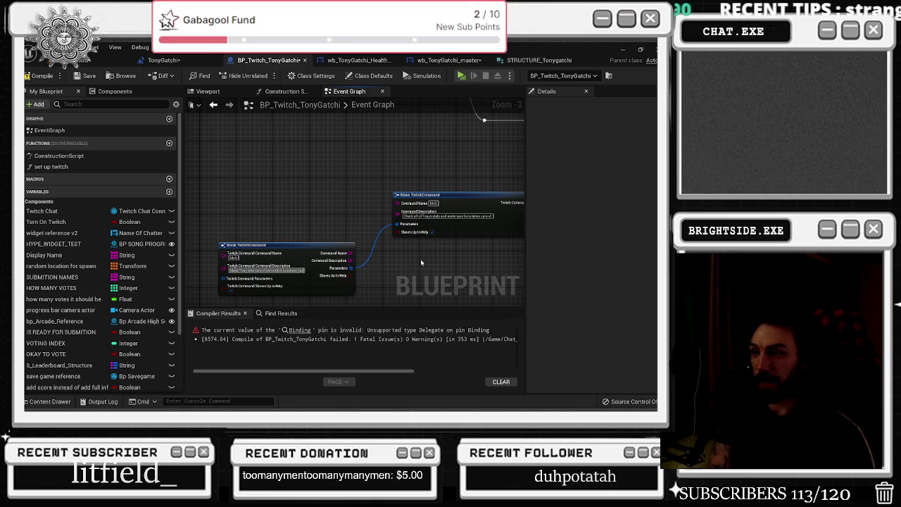
text() to )
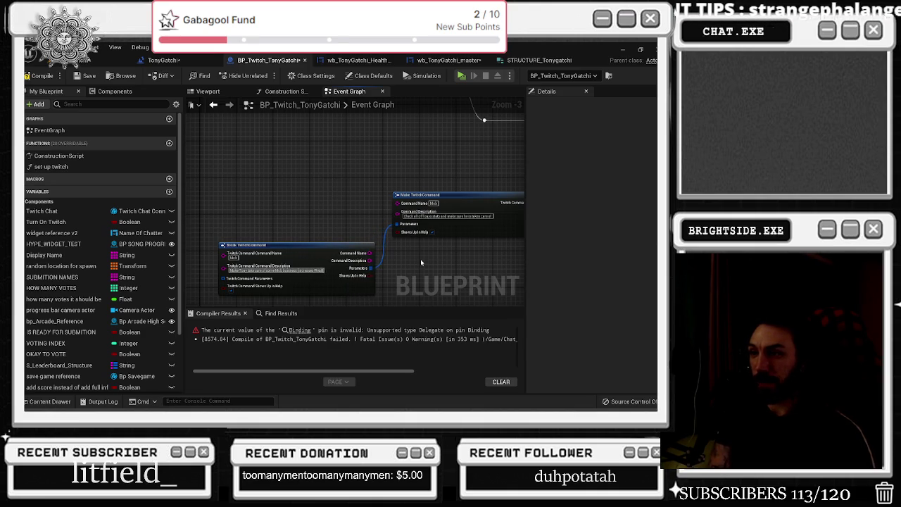
text(get the)
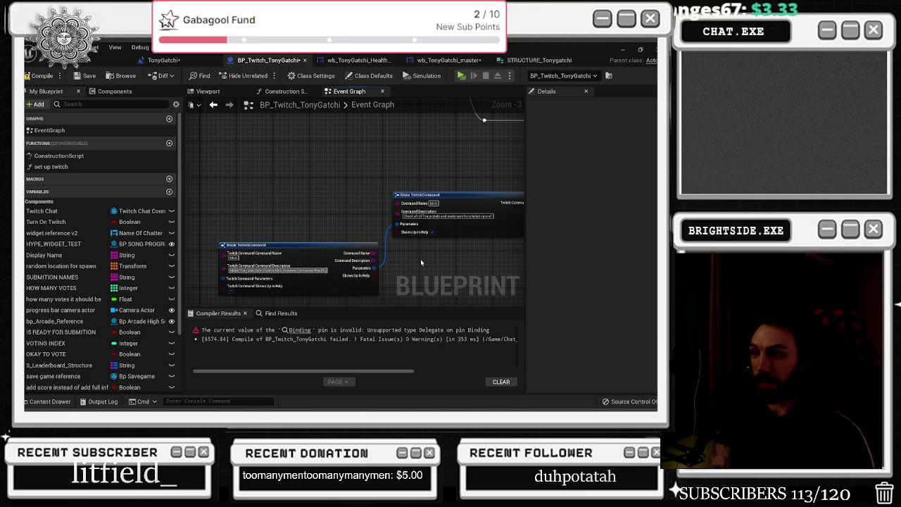
text( and)
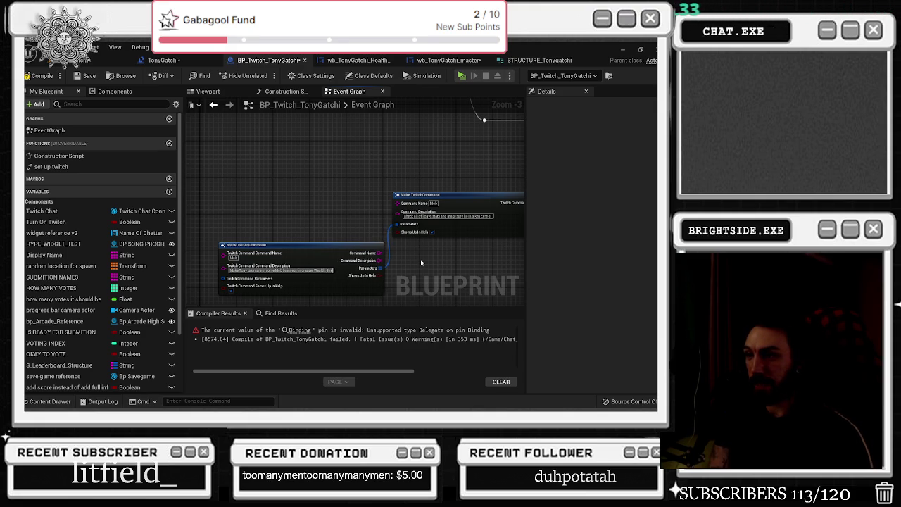
key(BackSpace)
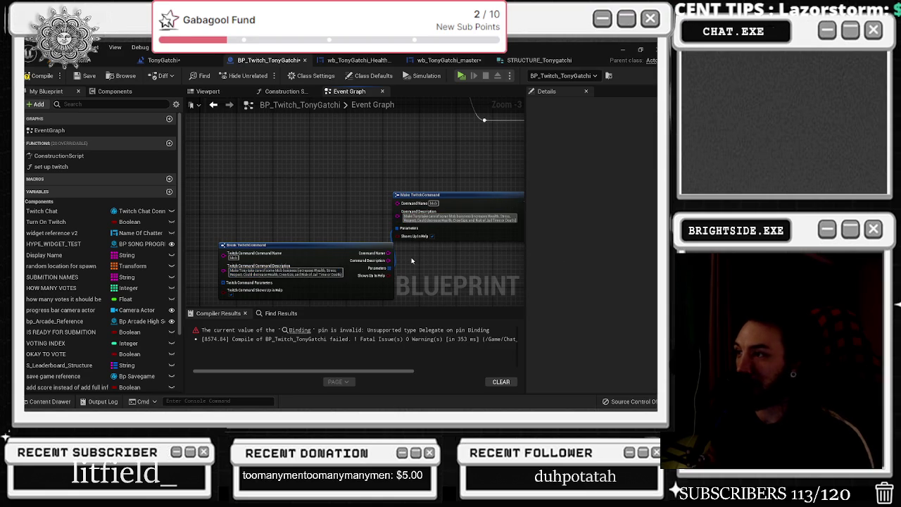
drag(326, 244, 304, 249)
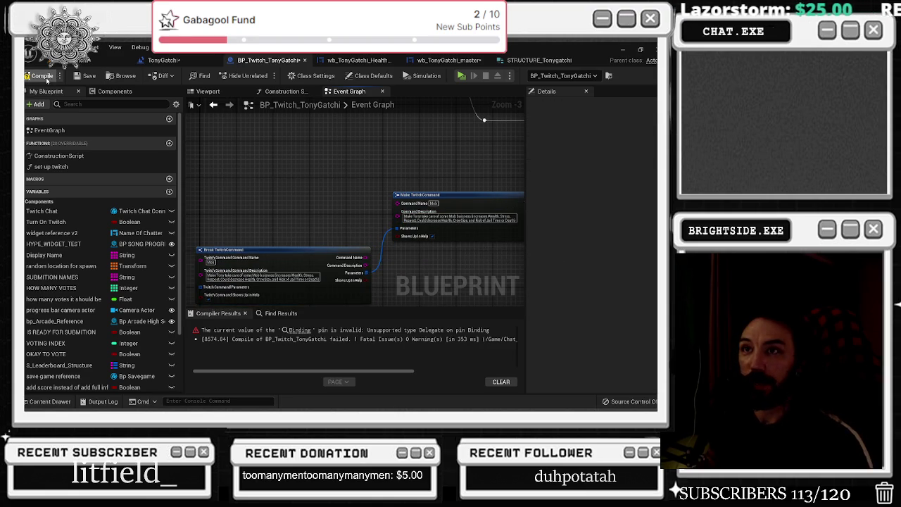
Step: Compile BP_Twitch_TonyGatchi, switch to the TonyGatchi level and start the game in play mode
click(42, 76)
click(163, 60)
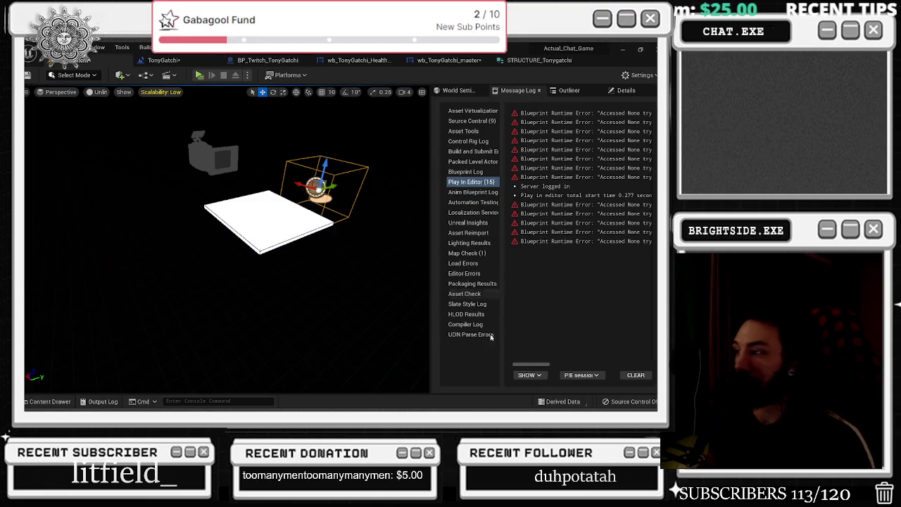
click(200, 74)
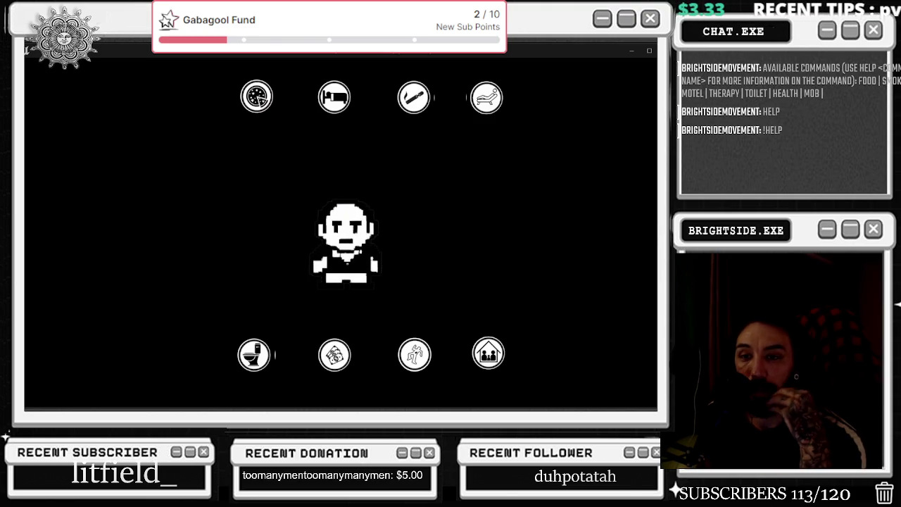
Step: Keep the game running while sending chat commands until 'done feeding' appears
key(alt+Tab)
key(Escape)
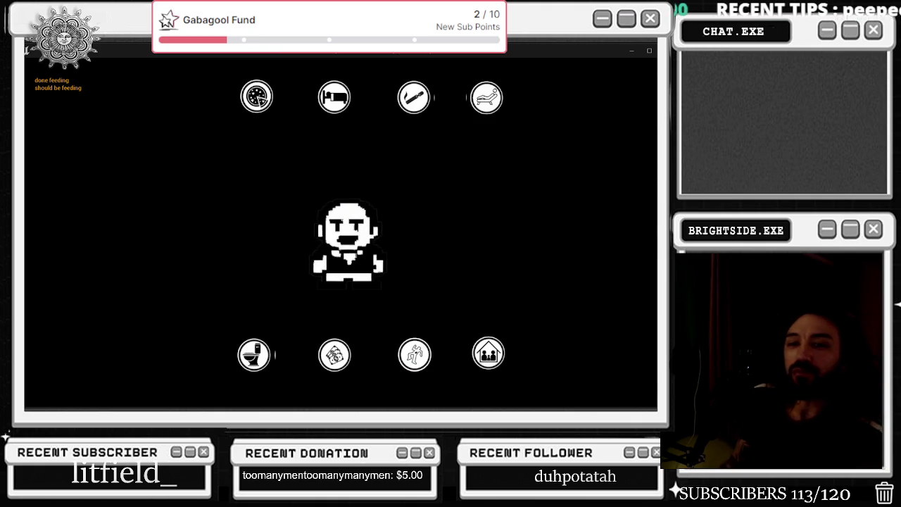
key(alt+Tab)
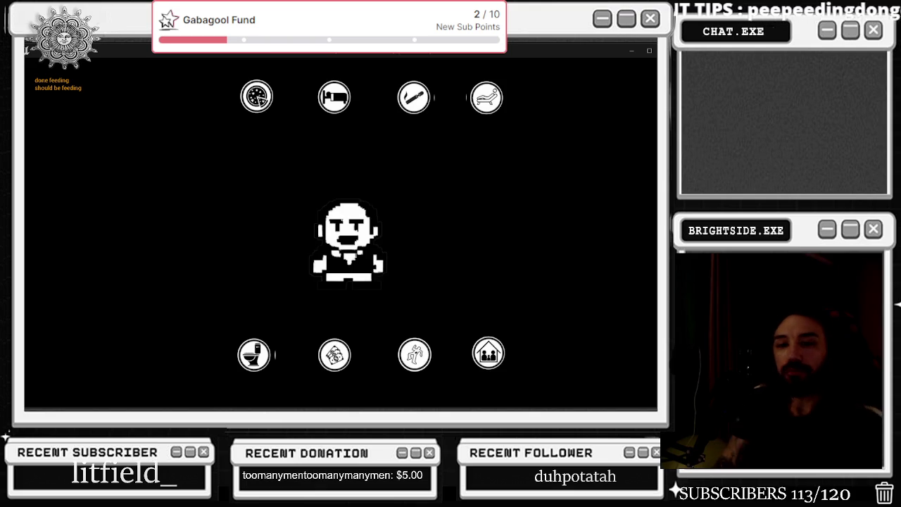
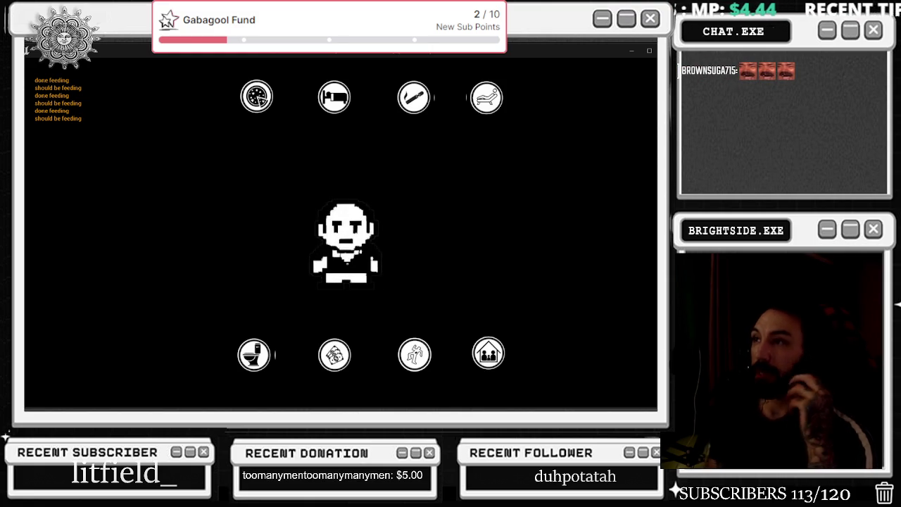
Step: Stop the running game preview with Esc and dismiss the play-in-editor error notice
key(Escape)
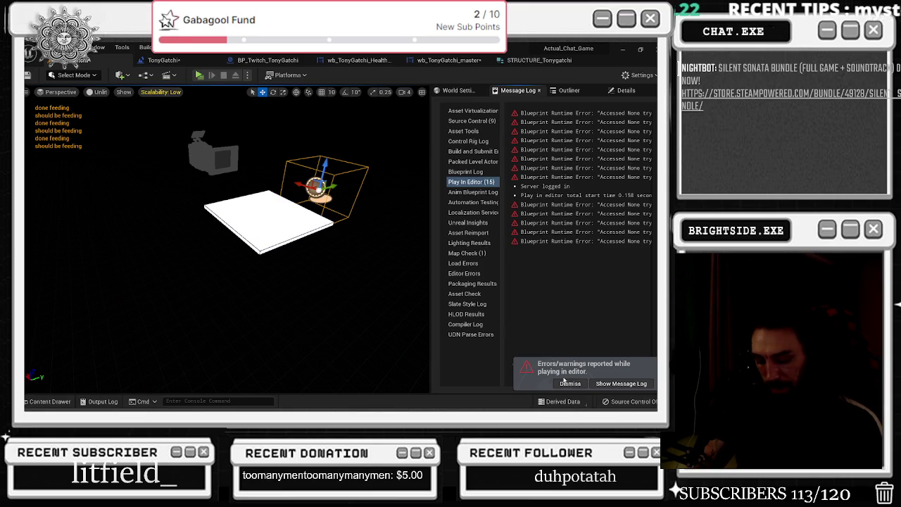
click(564, 382)
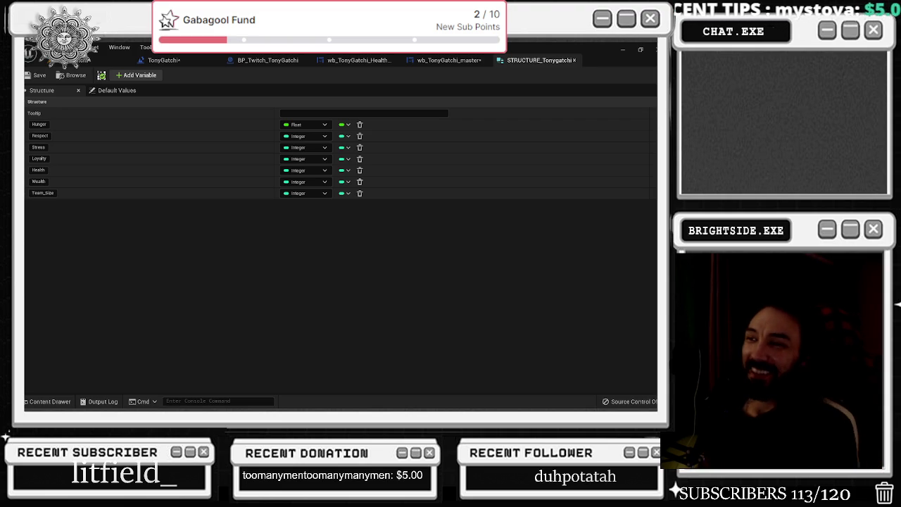
Step: Switch to the wb_TonyGatchi_master widget in the Designer
click(448, 60)
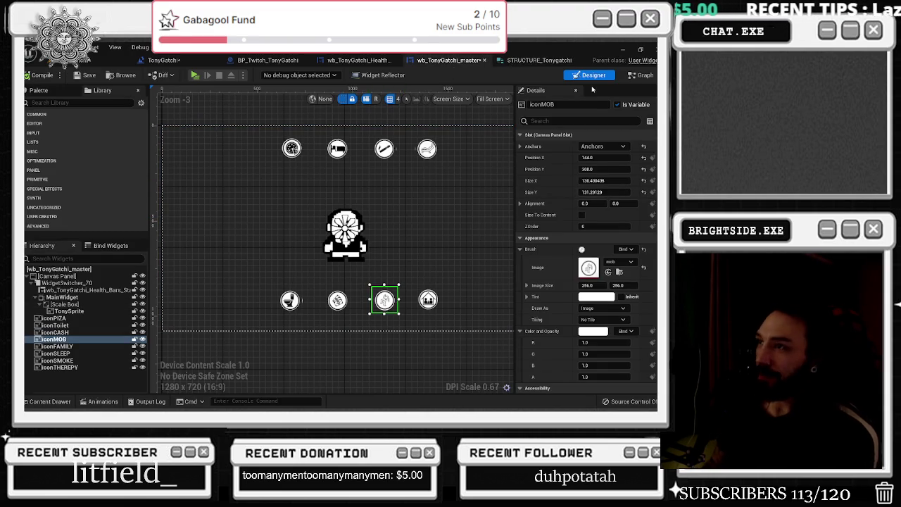
Step: Browse the BP_Twitch_TonyGatchi event graph and level blueprint, checking the Mob activities_Get_money event
click(282, 62)
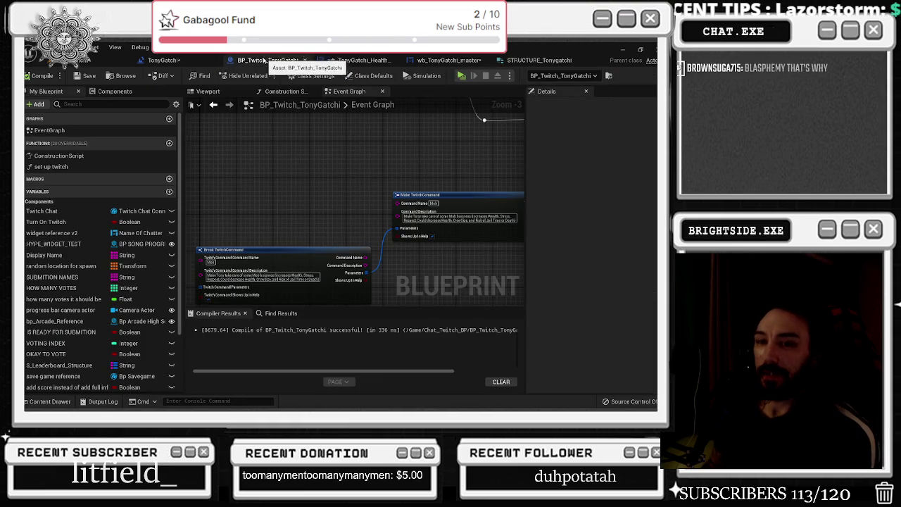
click(173, 60)
click(268, 60)
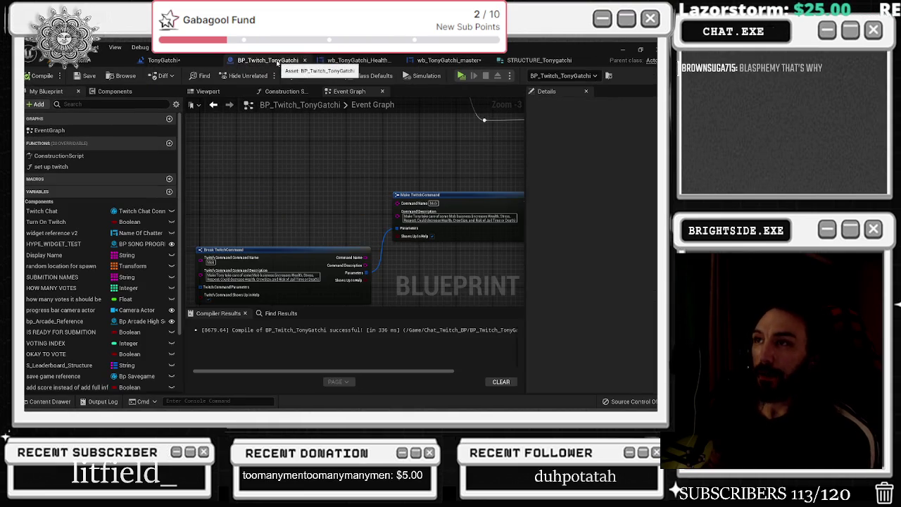
scroll(321, 175, down, 1)
mouse_move(321, 175)
mouse_down()
mouse_move(331, 162)
mouse_move(303, 207)
mouse_up()
scroll(314, 142, up, 1)
click(330, 243)
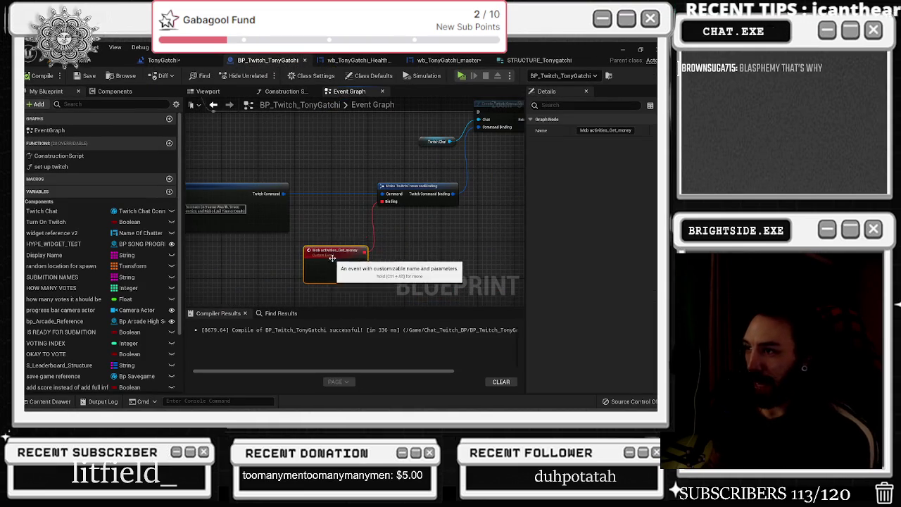
scroll(331, 236, down, 2)
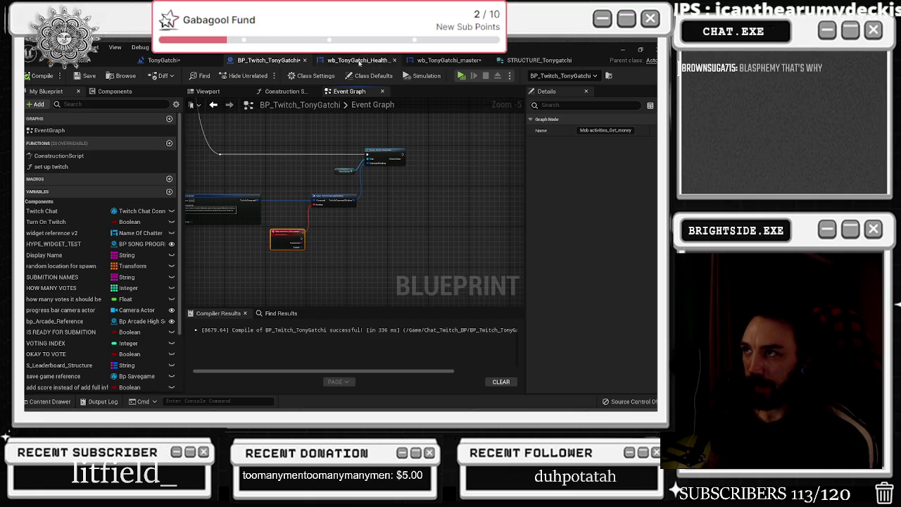
Step: Move the wb_TonyGatchi_master tab ahead of the health bars blueprint and show its Event Graph
click(359, 61)
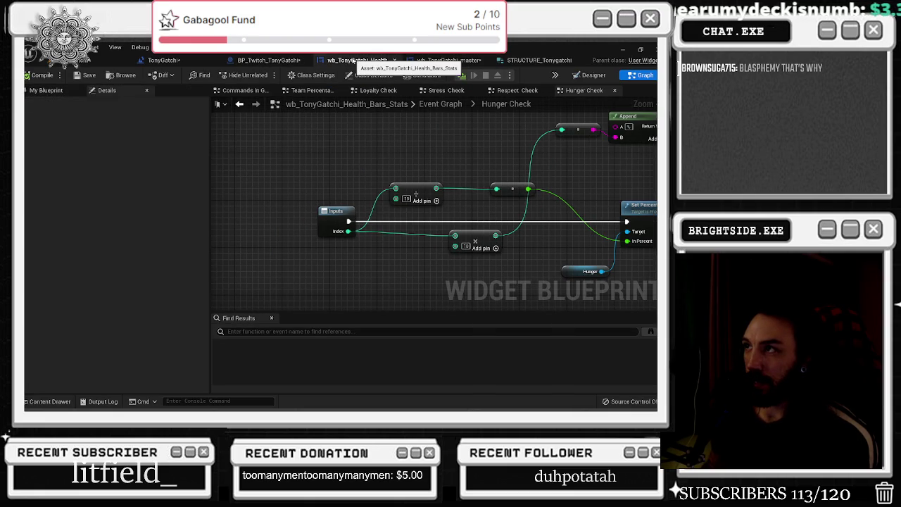
drag(449, 59, 359, 61)
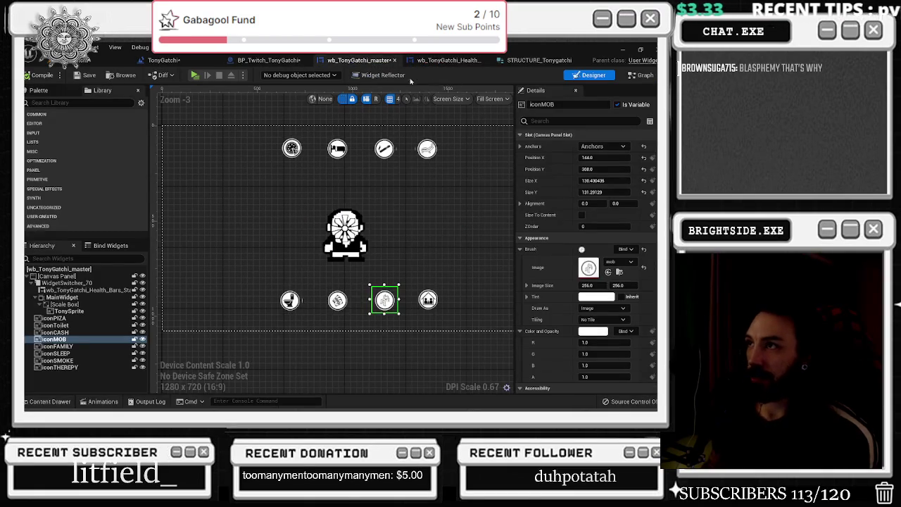
click(640, 75)
scroll(473, 222, down, 3)
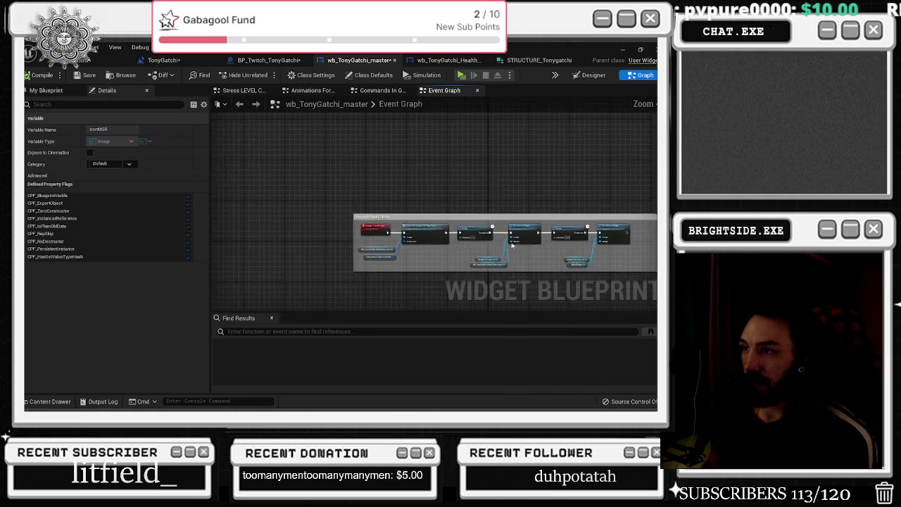
Step: Wrap the bottom nodes in a comment titled 'change to health bars'
mouse_move(473, 222)
mouse_down()
mouse_move(335, 272)
mouse_move(356, 277)
mouse_up()
text(change to health bars)
key(Return)
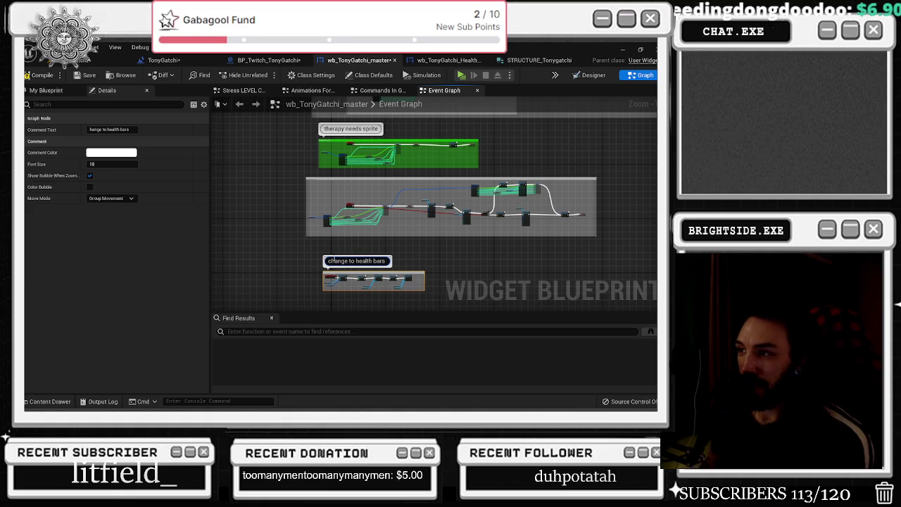
click(430, 258)
mouse_move(404, 272)
mouse_down()
mouse_move(380, 266)
mouse_move(303, 148)
mouse_move(283, 134)
mouse_up()
scroll(283, 134, down, 3)
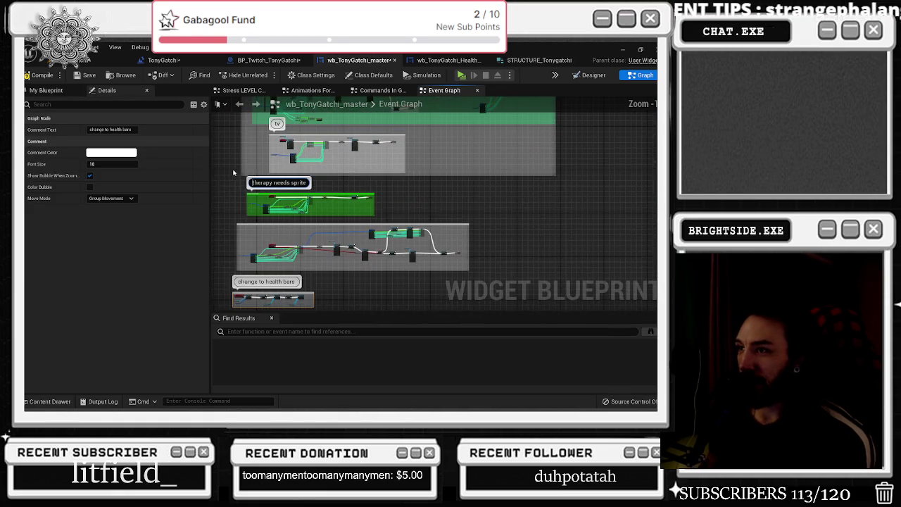
scroll(249, 121, down, 1)
Step: Enable Show Bubble When Zoomed on the toilet needs sprite comment and shift the lower comment groups
click(291, 190)
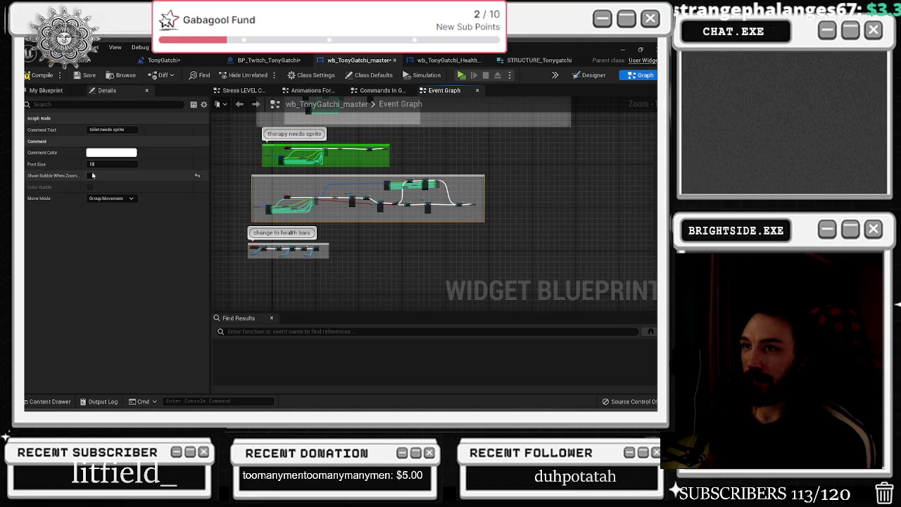
click(90, 176)
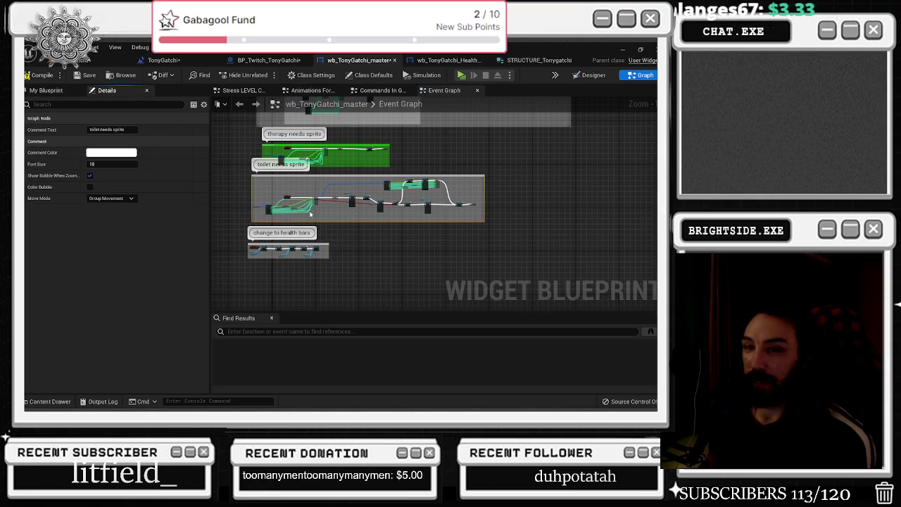
mouse_move(230, 179)
mouse_down()
mouse_move(483, 249)
mouse_move(541, 288)
mouse_up()
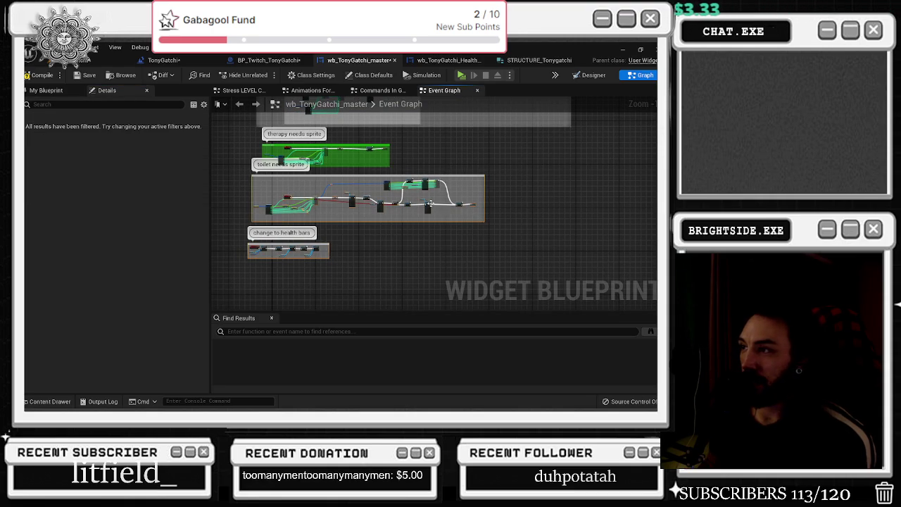
drag(429, 207, 433, 214)
scroll(307, 191, up, 2)
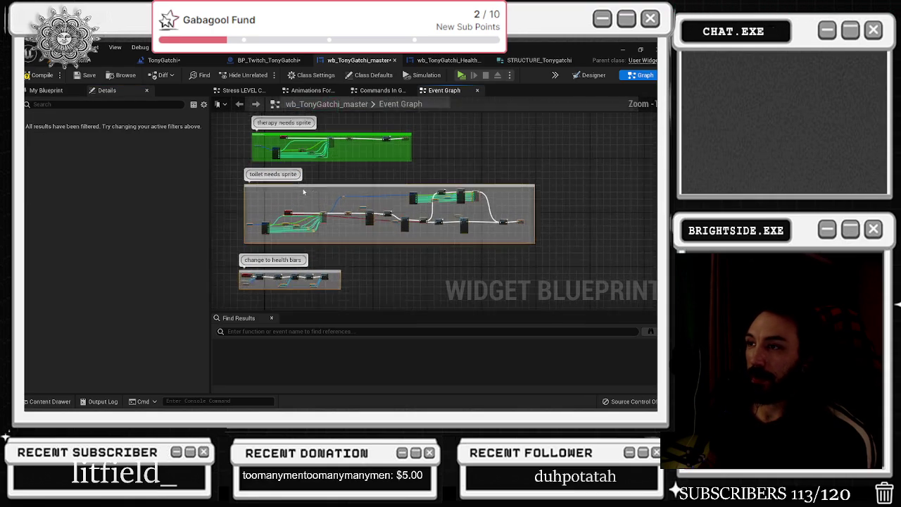
click(304, 289)
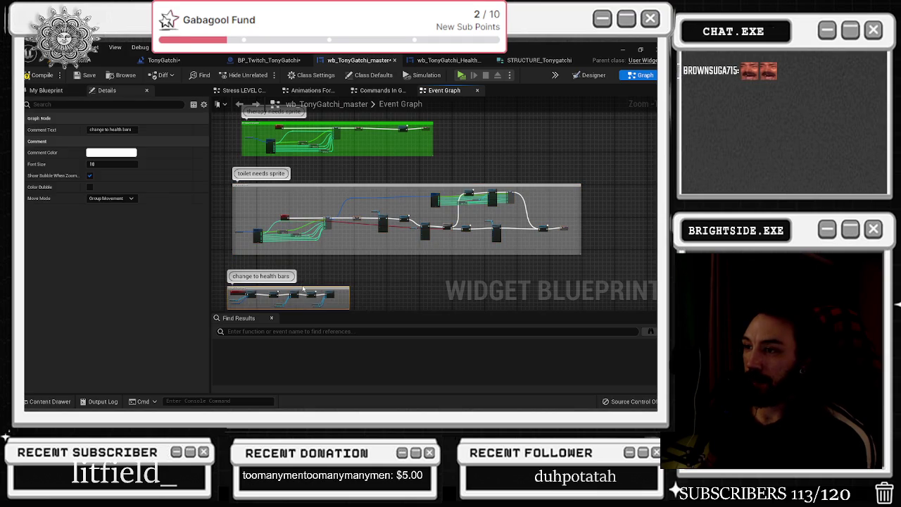
mouse_move(318, 268)
mouse_down()
mouse_move(348, 301)
mouse_move(352, 326)
mouse_up()
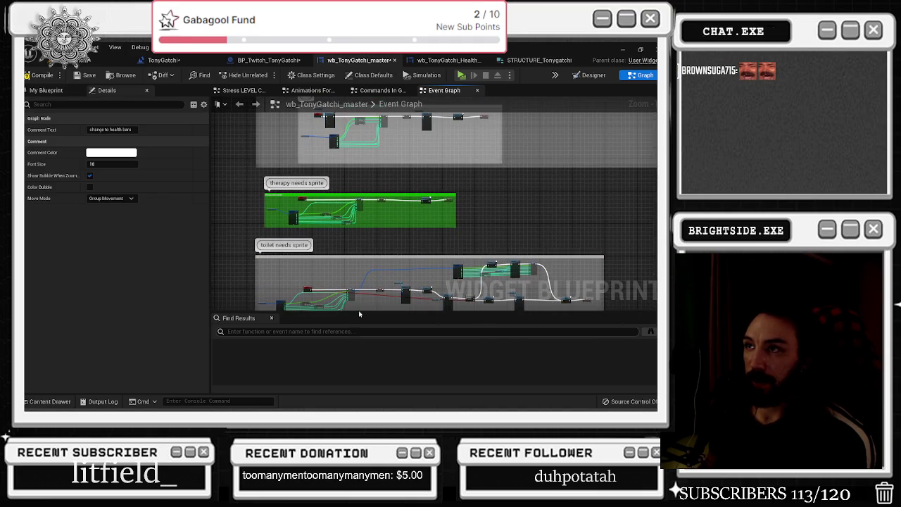
click(380, 90)
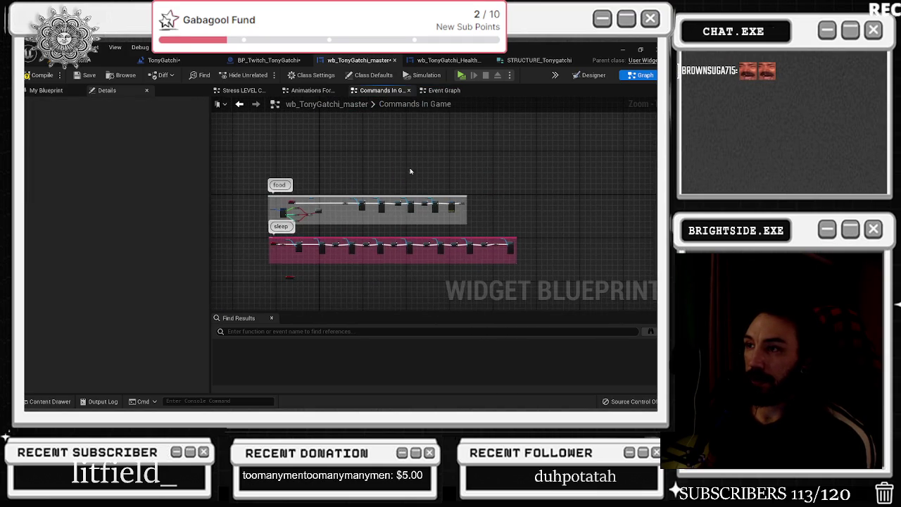
click(594, 76)
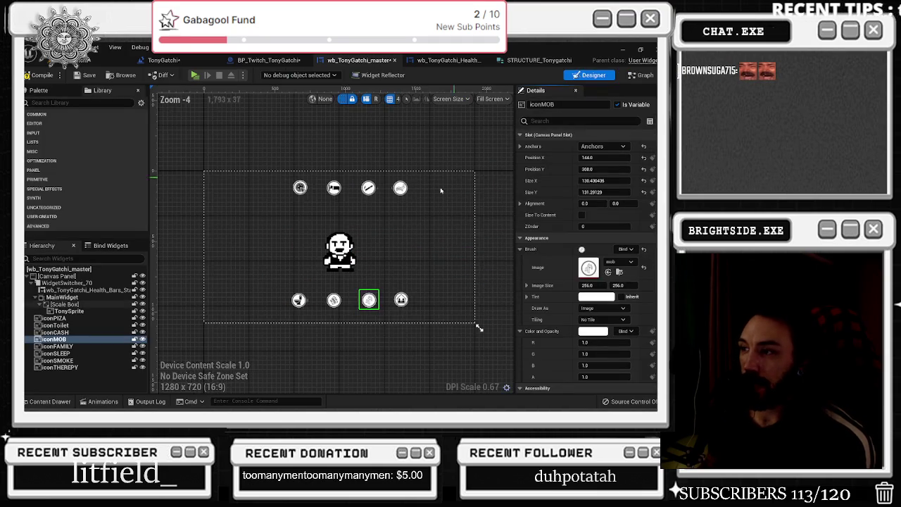
scroll(376, 272, up, 2)
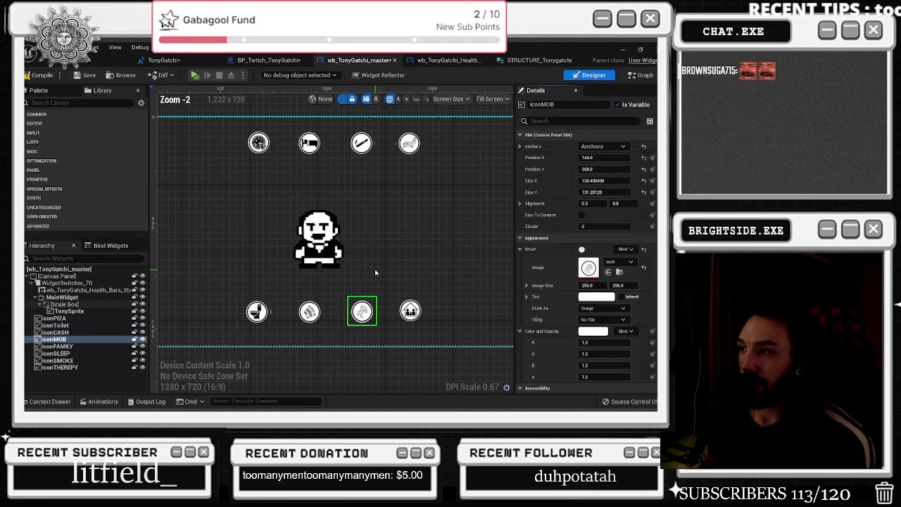
click(642, 74)
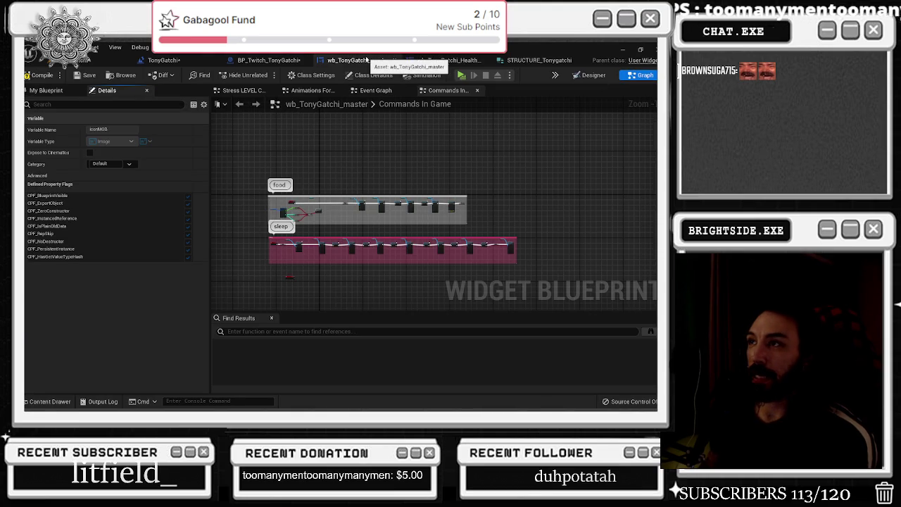
click(267, 60)
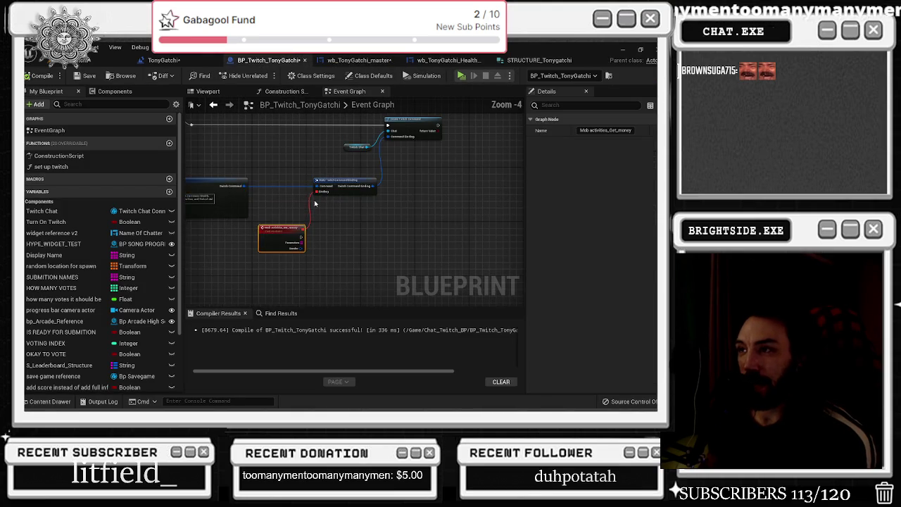
click(171, 62)
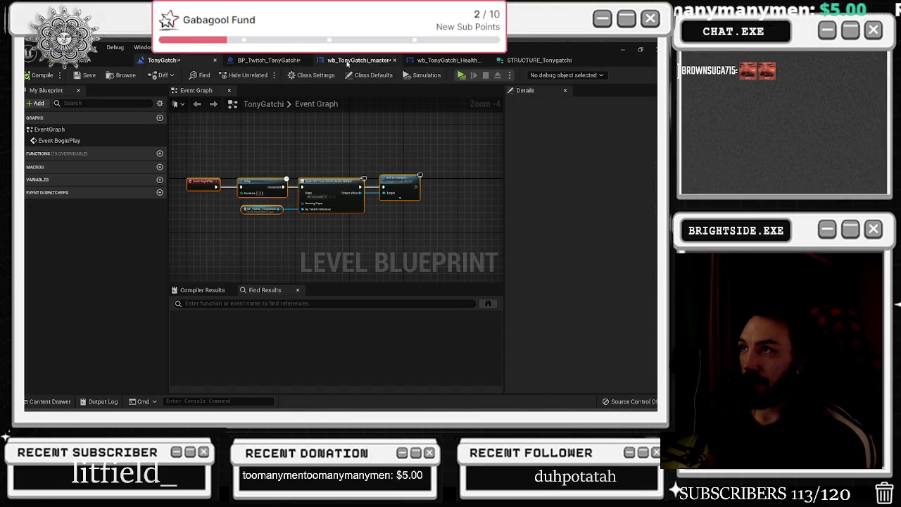
click(360, 62)
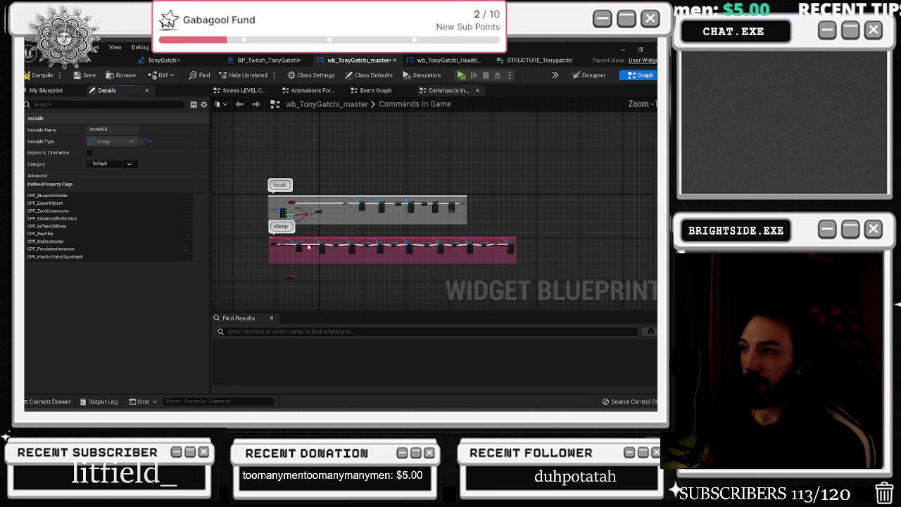
scroll(308, 247, up, 5)
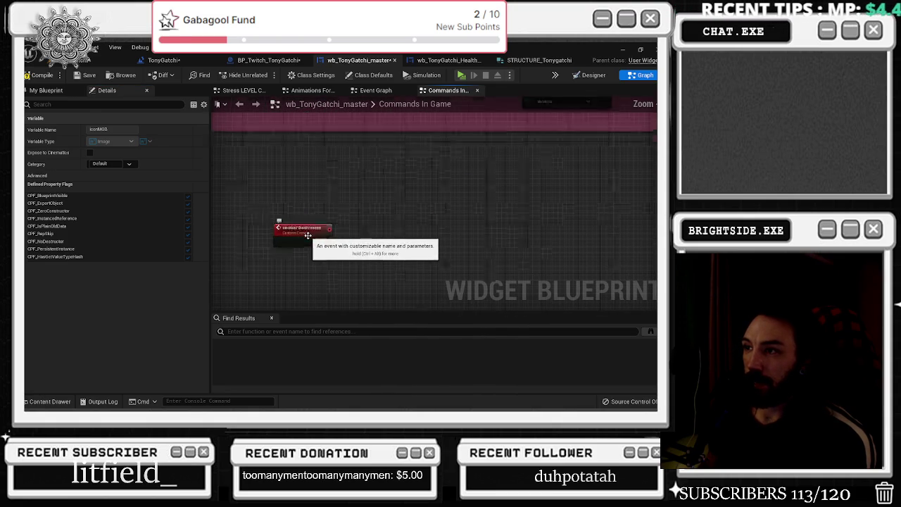
click(307, 236)
scroll(307, 225, down, 5)
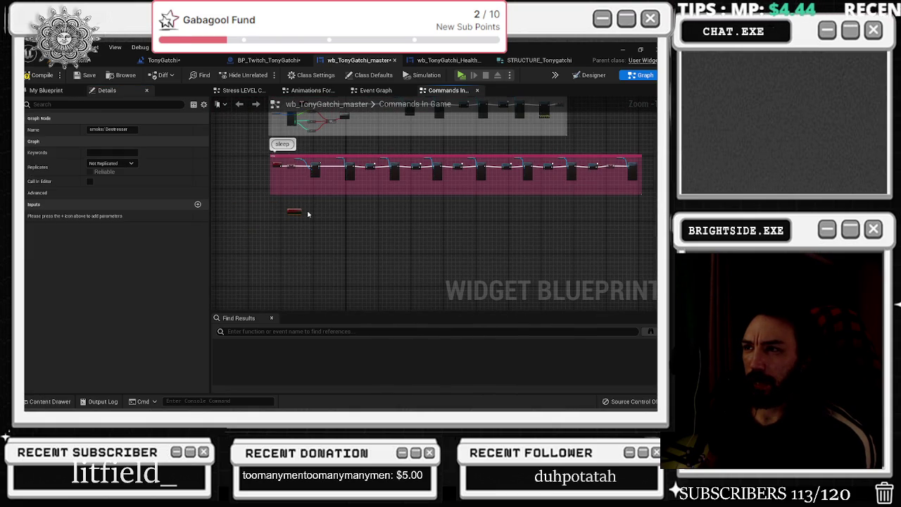
scroll(307, 214, down, 2)
drag(302, 213, 302, 275)
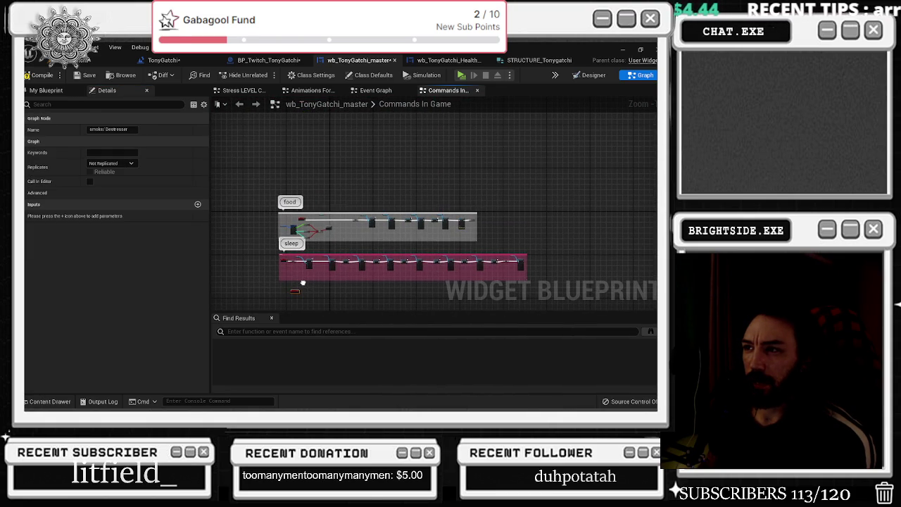
scroll(303, 282, up, 2)
scroll(342, 249, down, 2)
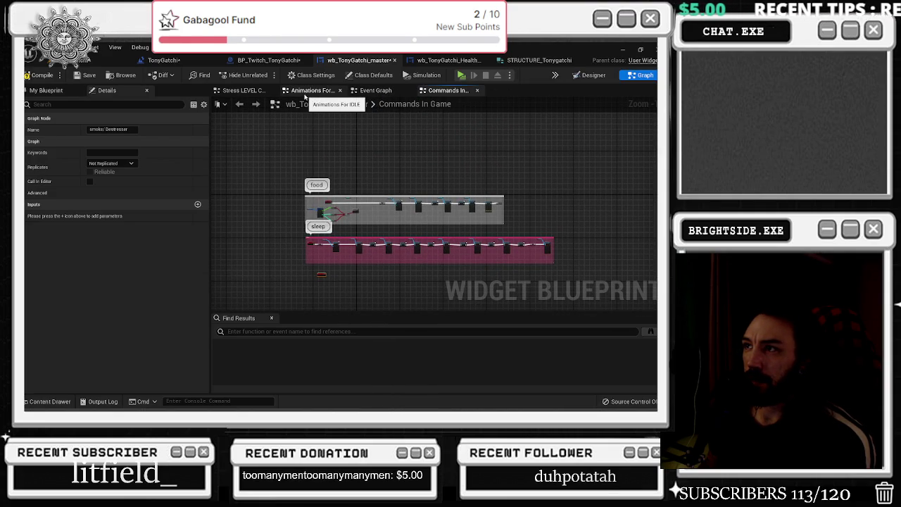
click(373, 91)
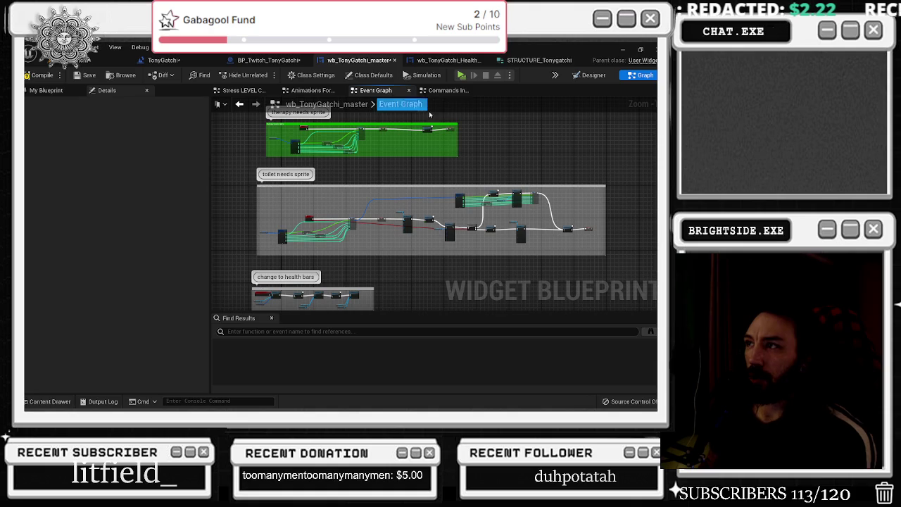
scroll(352, 163, down, 2)
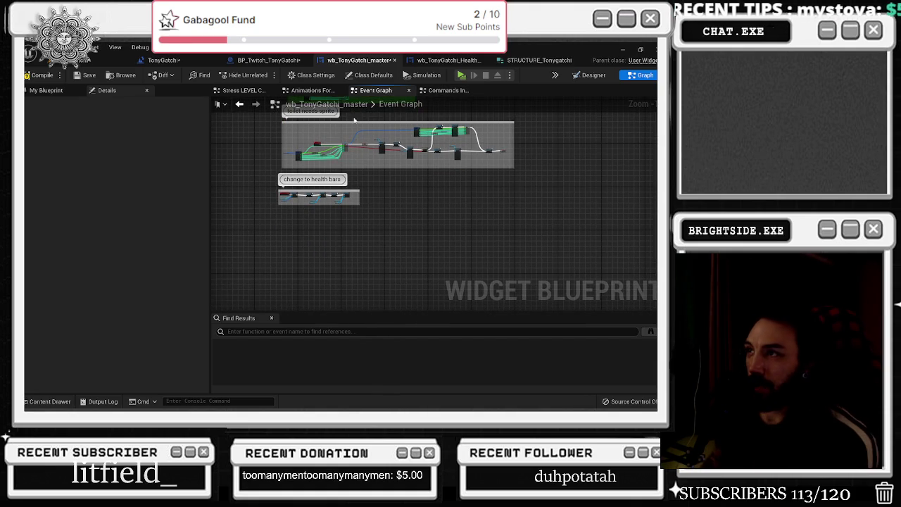
scroll(277, 217, up, 3)
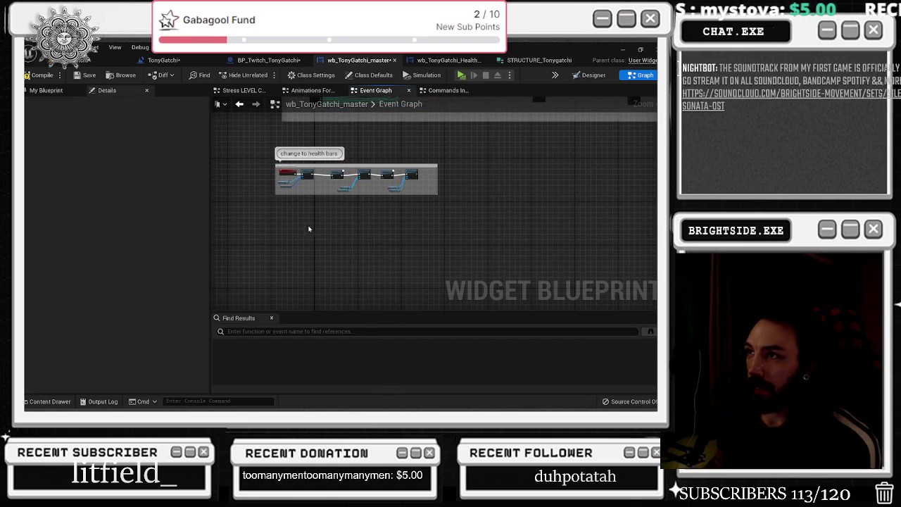
right_click(285, 230)
Step: Add a Custom Event node to the Event Graph
text(cusrtom)
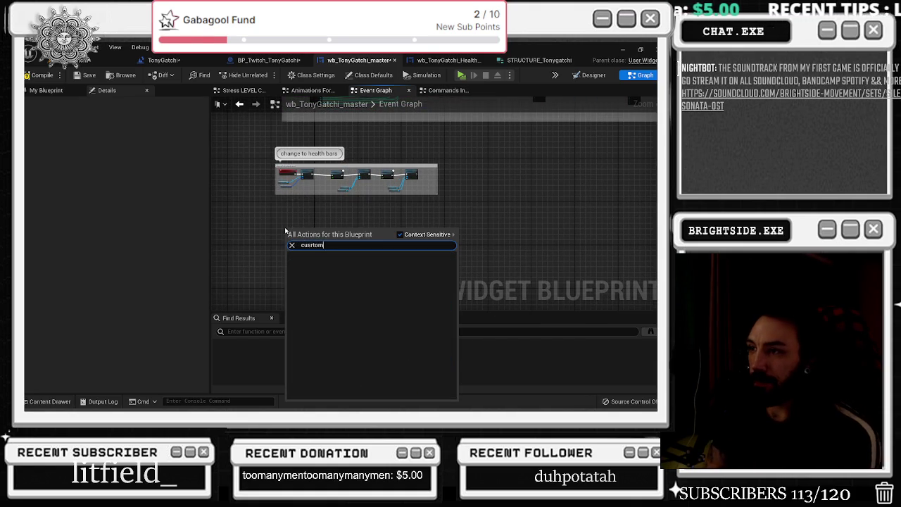
key(BackSpace)
text(tom)
key(Return)
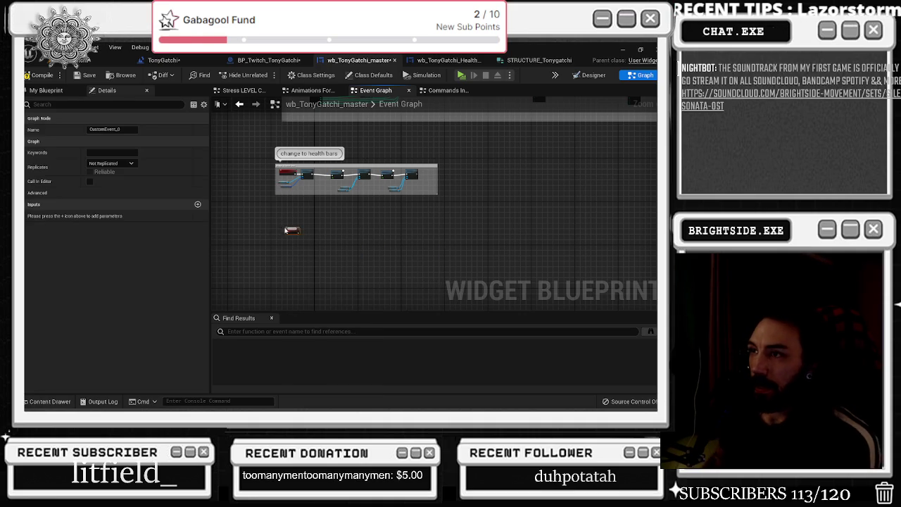
scroll(269, 140, down, 3)
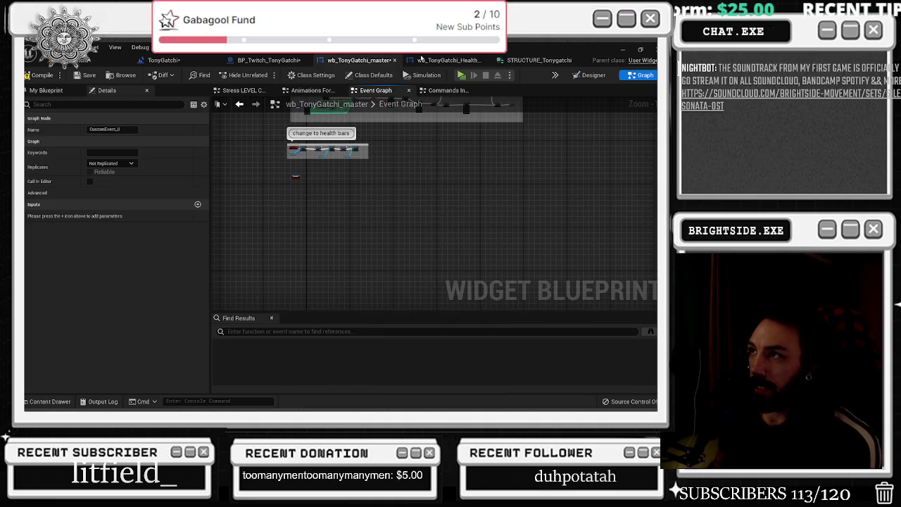
Step: Rename the commands in game graph to food/Sleep in My Blueprint
click(437, 90)
scroll(349, 190, up, 3)
drag(272, 178, 326, 143)
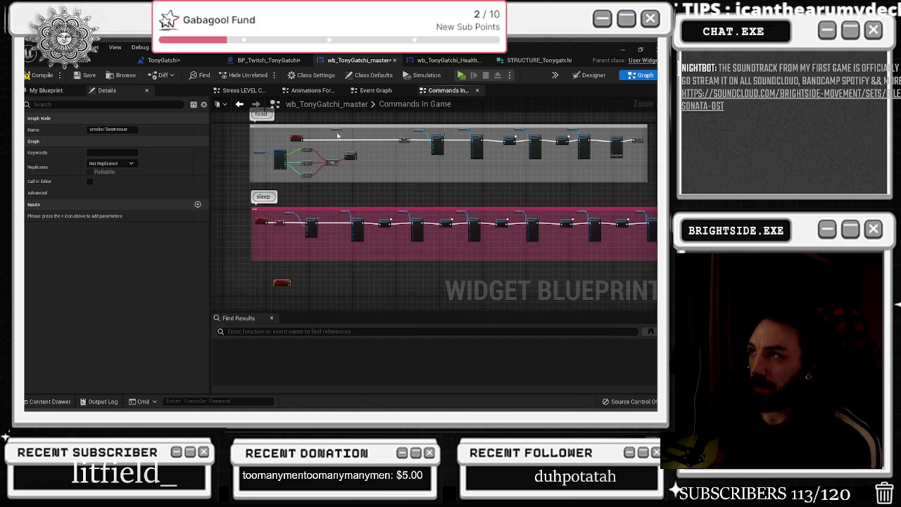
click(46, 90)
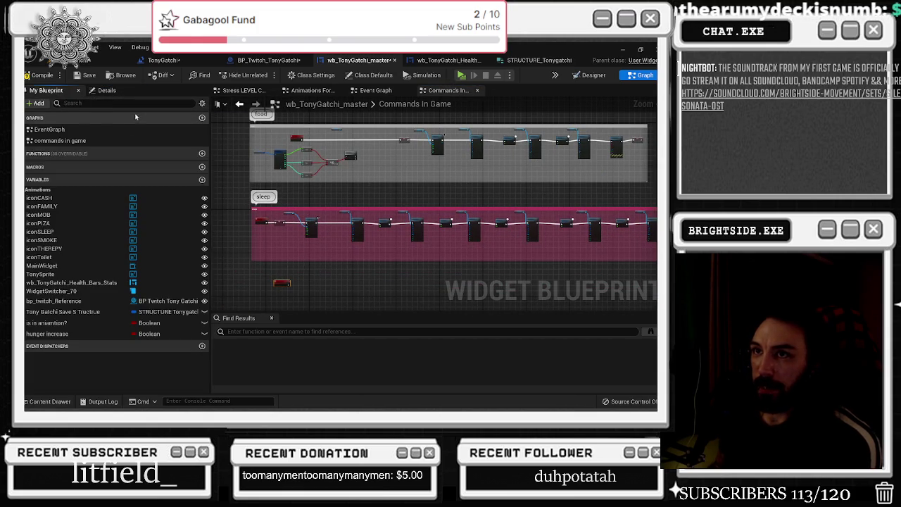
click(130, 140)
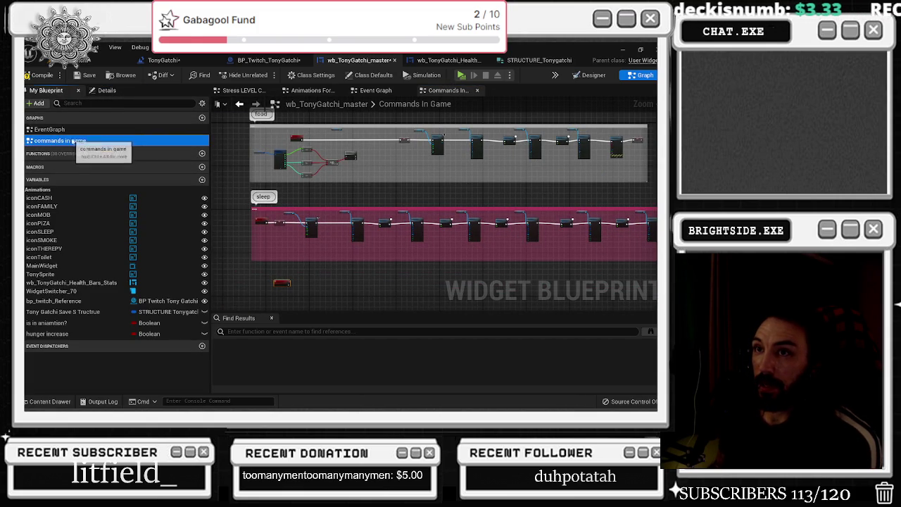
key(F2)
text(food/Sleep)
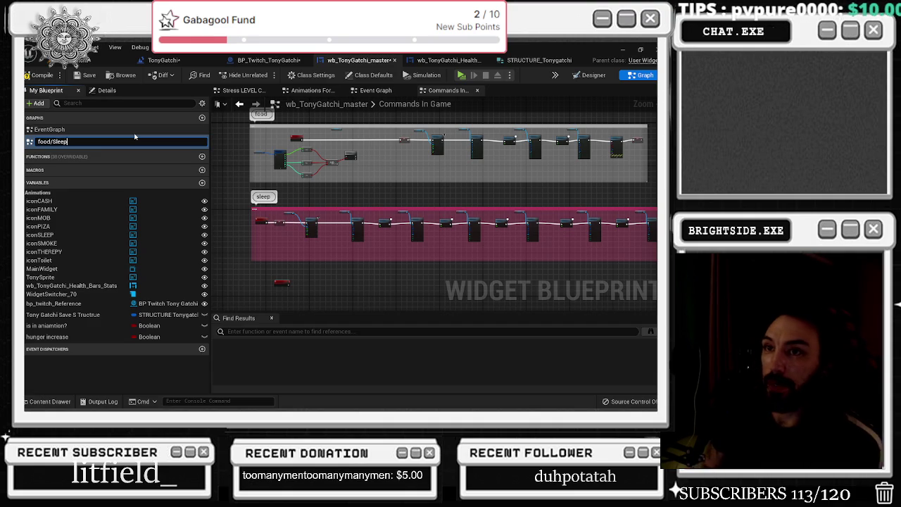
key(Return)
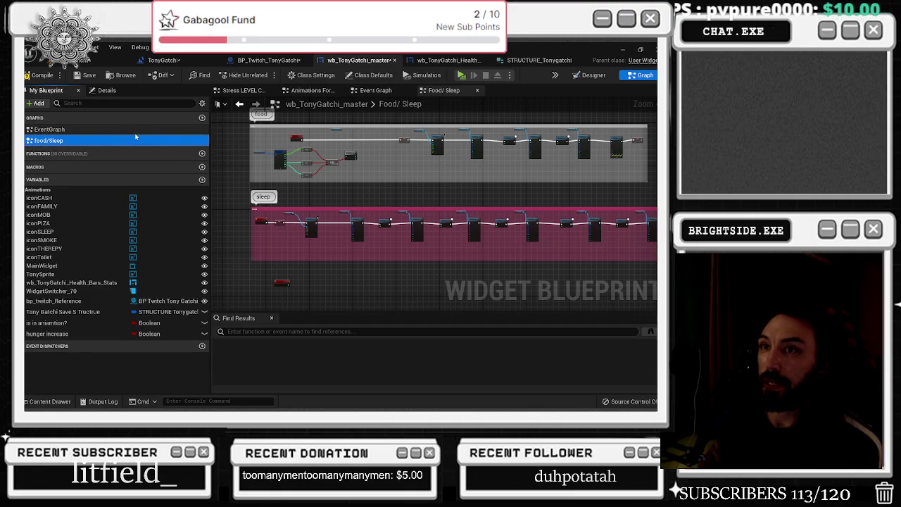
Step: Close the Animations For IDLE graph and open the Food/ Sleep graph
click(373, 91)
click(321, 91)
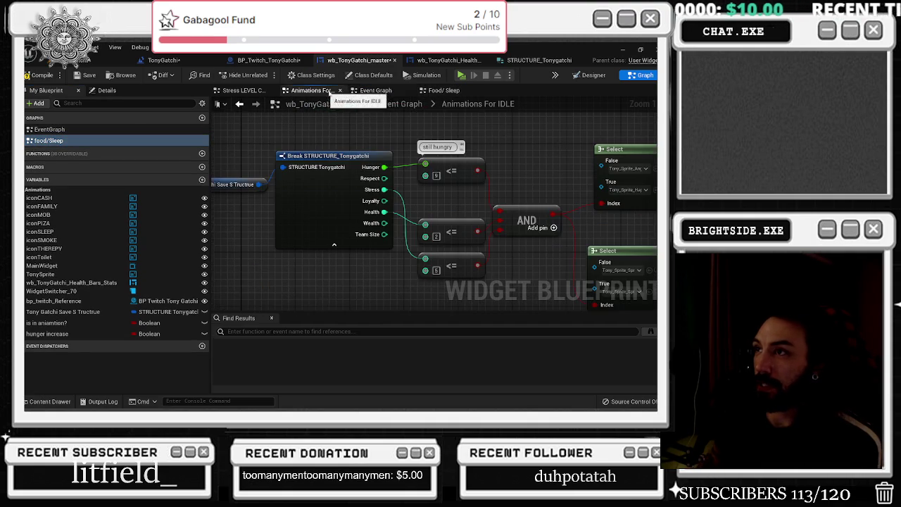
click(340, 92)
click(369, 92)
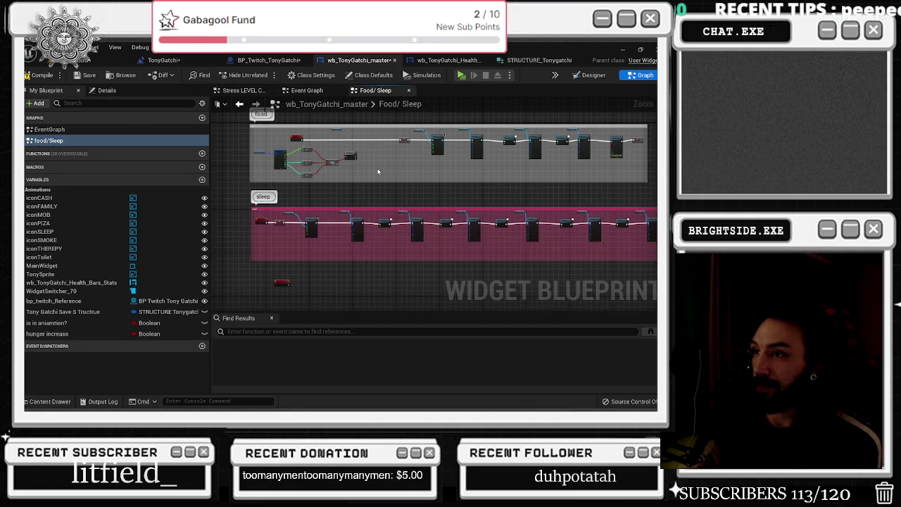
scroll(287, 245, up, 3)
click(278, 264)
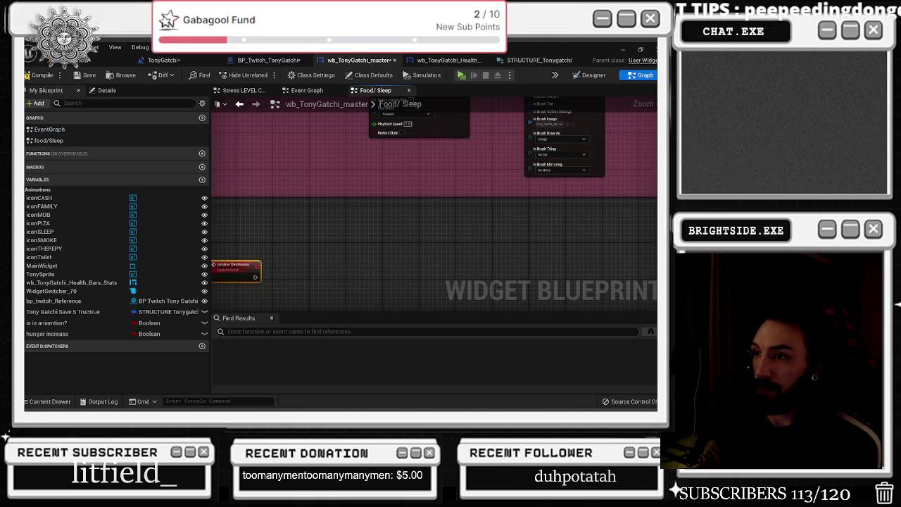
Step: Compare the Event Graph and Food/ Sleep graph, ending on the Event Graph
scroll(350, 253, down, 3)
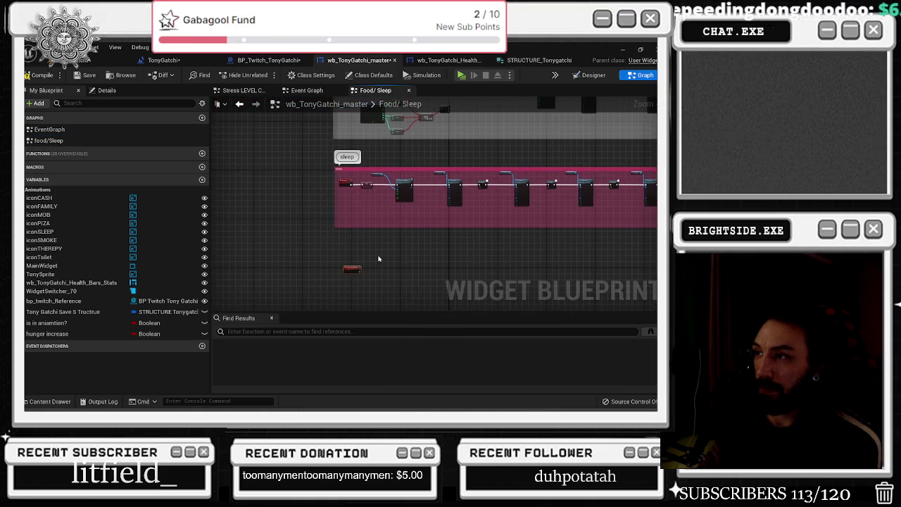
scroll(373, 268, down, 2)
click(307, 90)
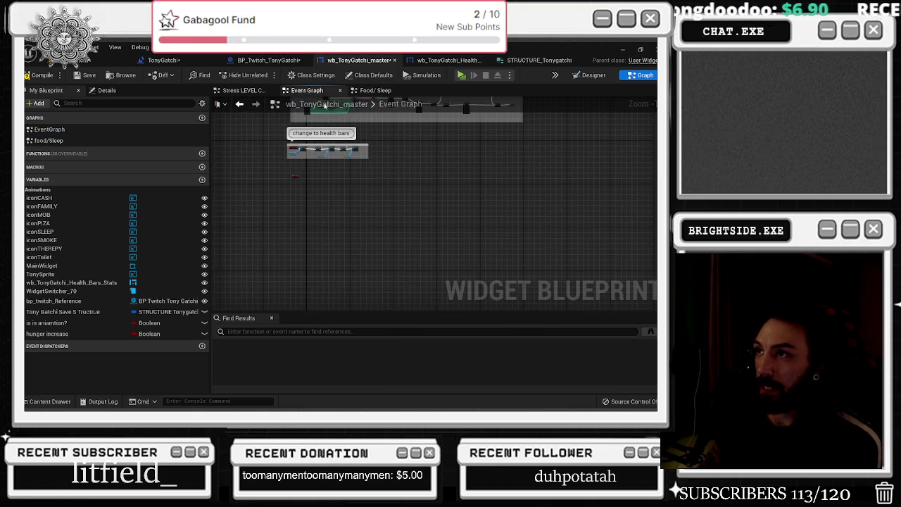
scroll(293, 175, down, 2)
scroll(378, 161, down, 3)
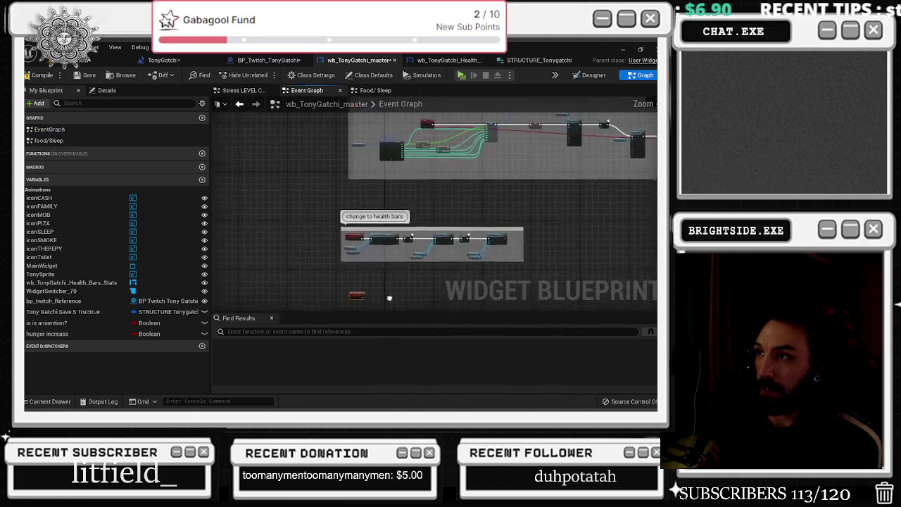
click(375, 90)
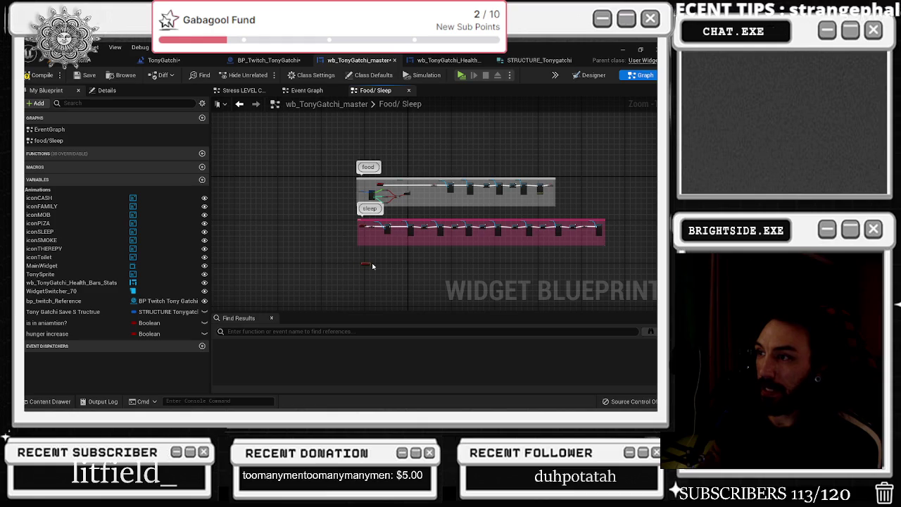
click(320, 89)
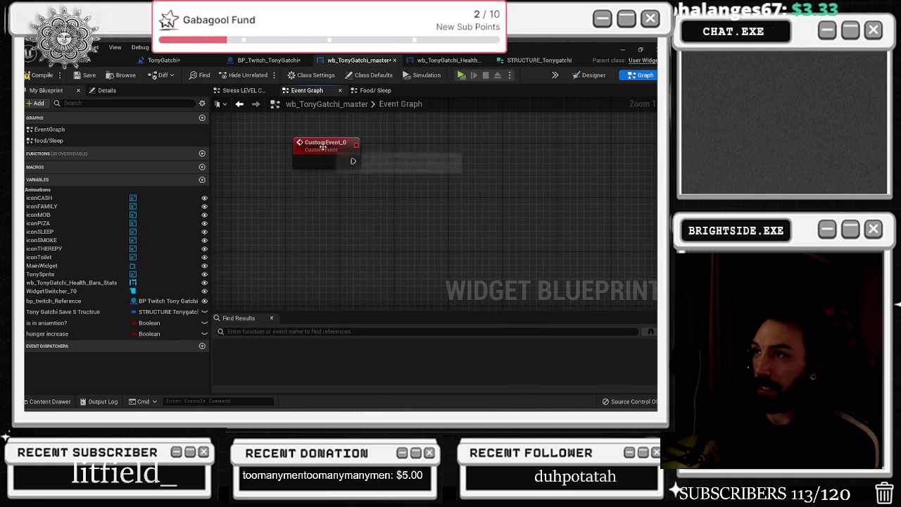
Step: Rename CustomEvent_0 to Mob Activities and wire it to a SET node for Is In Aniamtion?
key(F2)
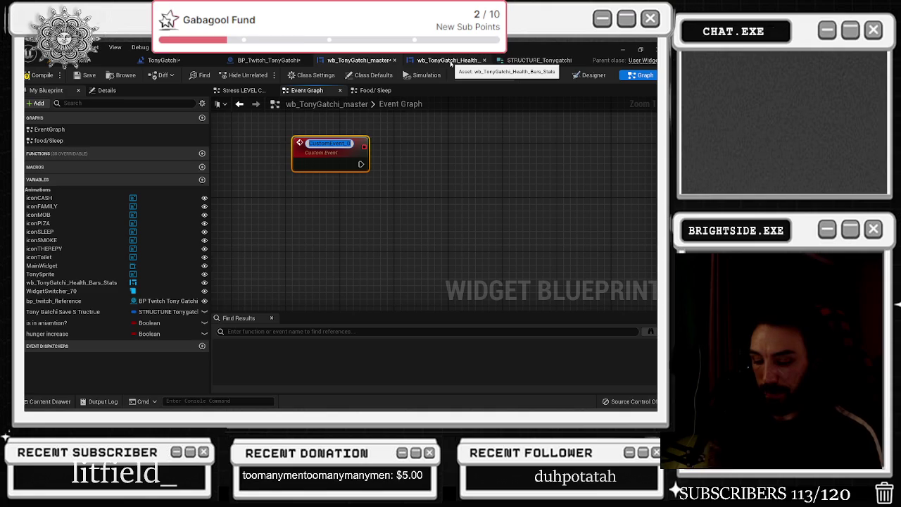
text(Mob Activities)
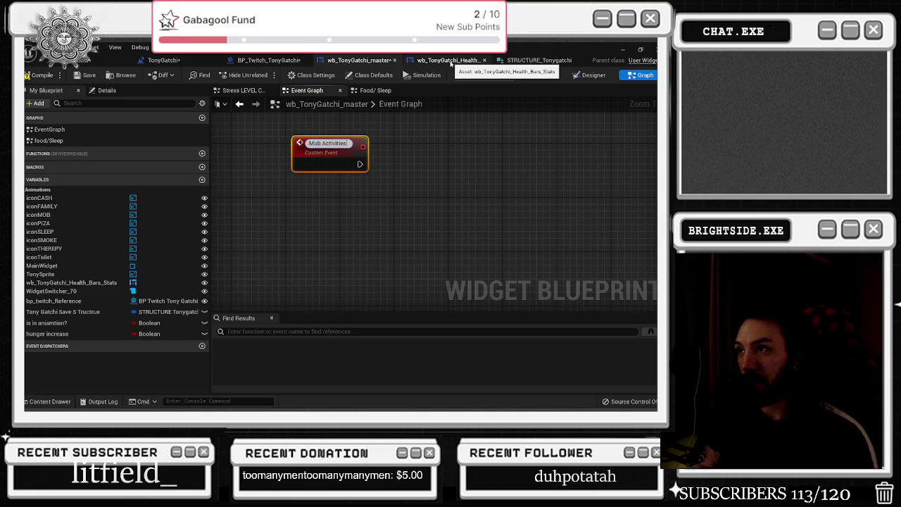
key(Return)
scroll(287, 235, down, 2)
mouse_move(51, 337)
mouse_down()
mouse_move(366, 191)
mouse_move(323, 197)
mouse_up()
scroll(331, 190, up, 1)
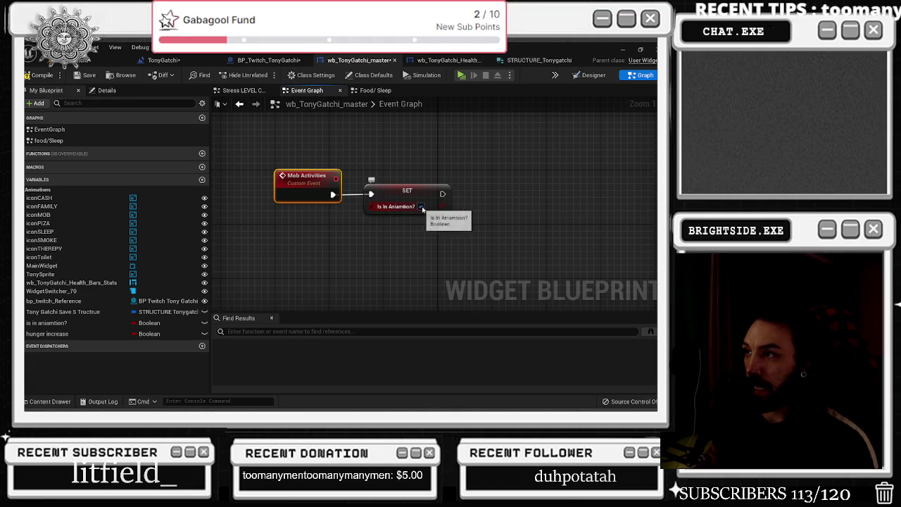
drag(394, 188, 522, 187)
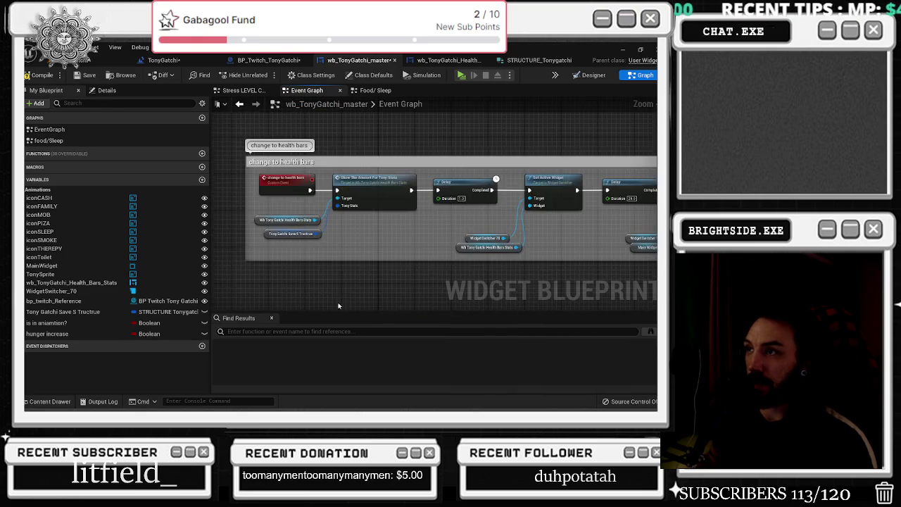
Step: Insert a Play Animation node using Confirmation_money between the change to health bars event and Show node
drag(377, 216, 188, 231)
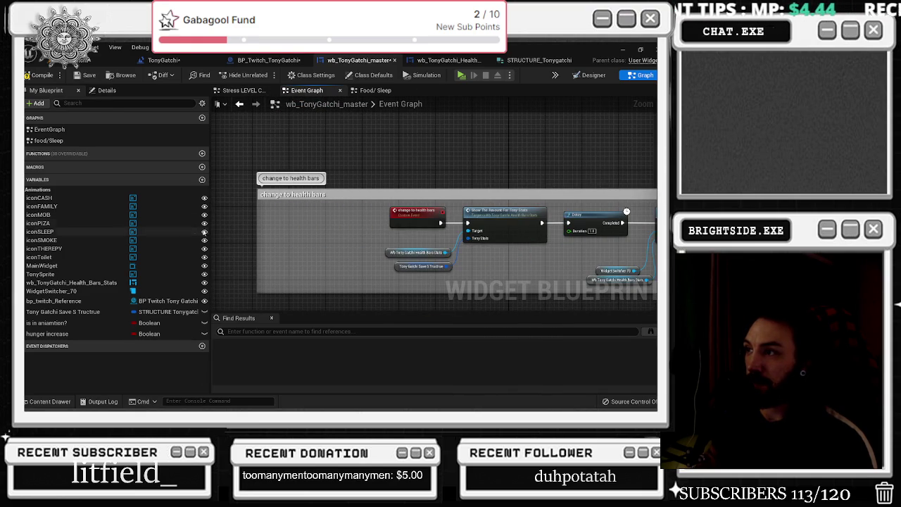
drag(406, 215, 244, 219)
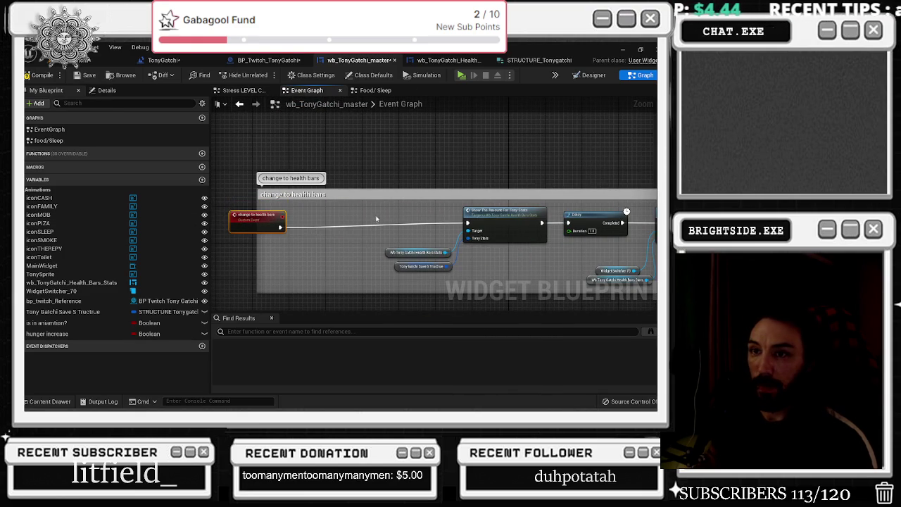
click(70, 190)
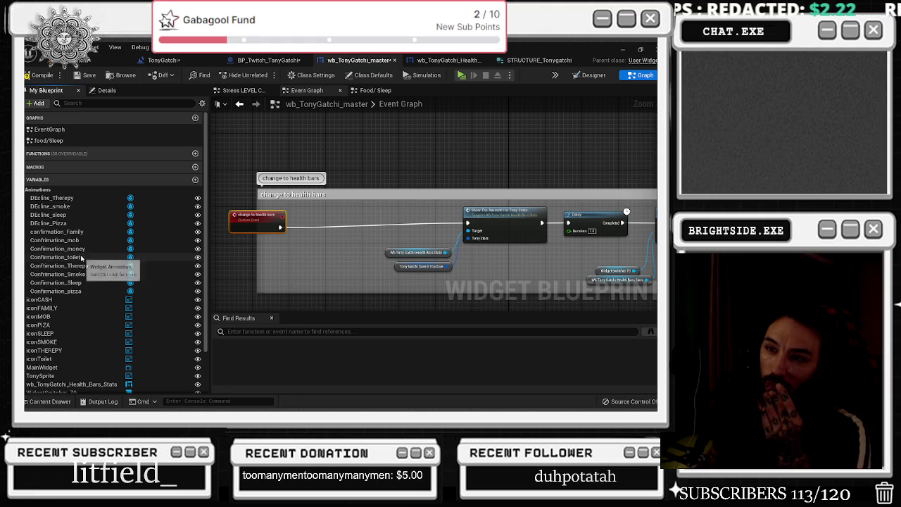
mouse_move(79, 248)
mouse_down()
mouse_move(271, 247)
mouse_move(323, 222)
mouse_up()
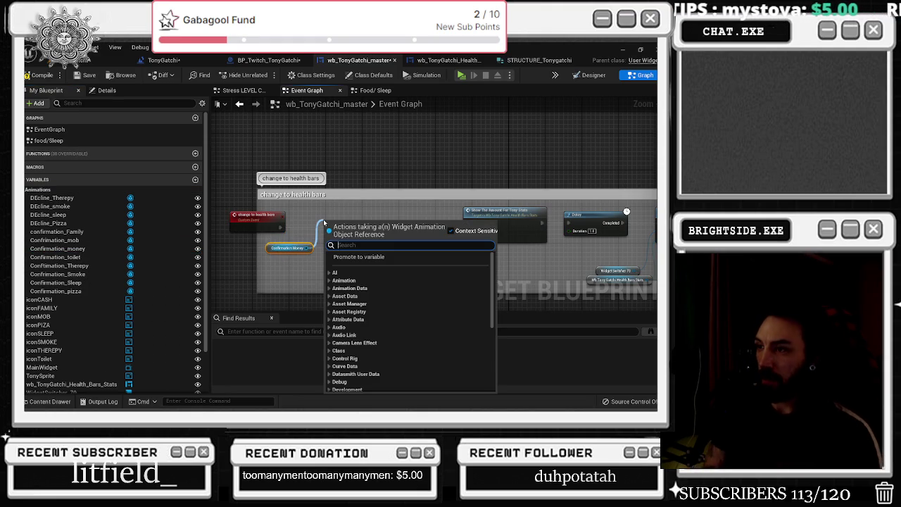
text(play)
key(Return)
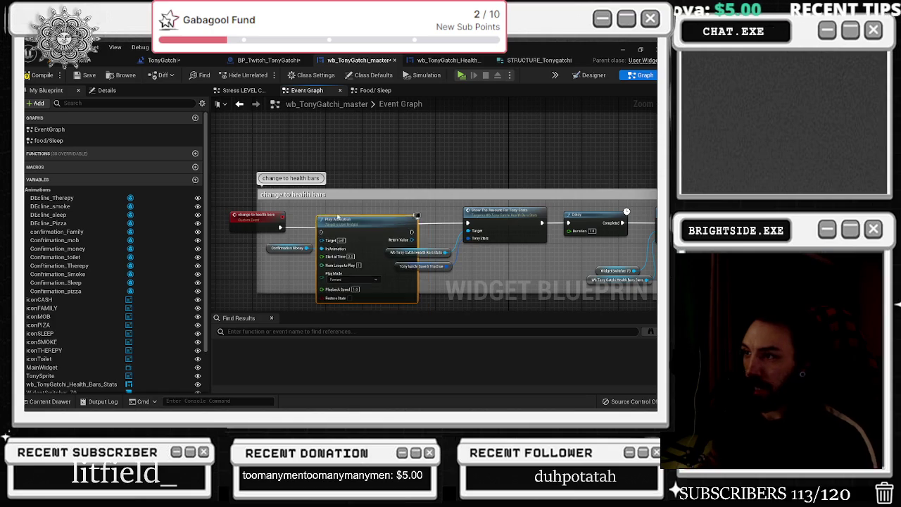
mouse_move(467, 222)
mouse_down()
mouse_move(390, 227)
mouse_move(404, 226)
mouse_up()
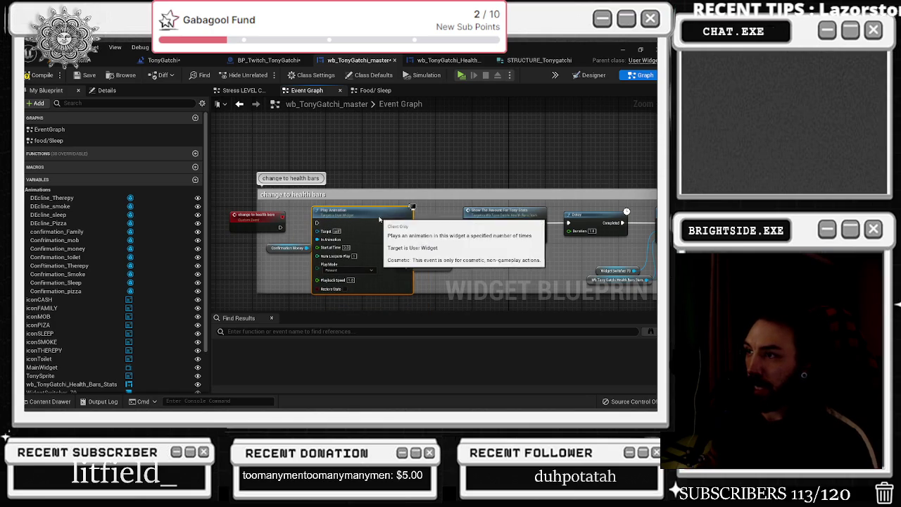
drag(289, 230, 315, 224)
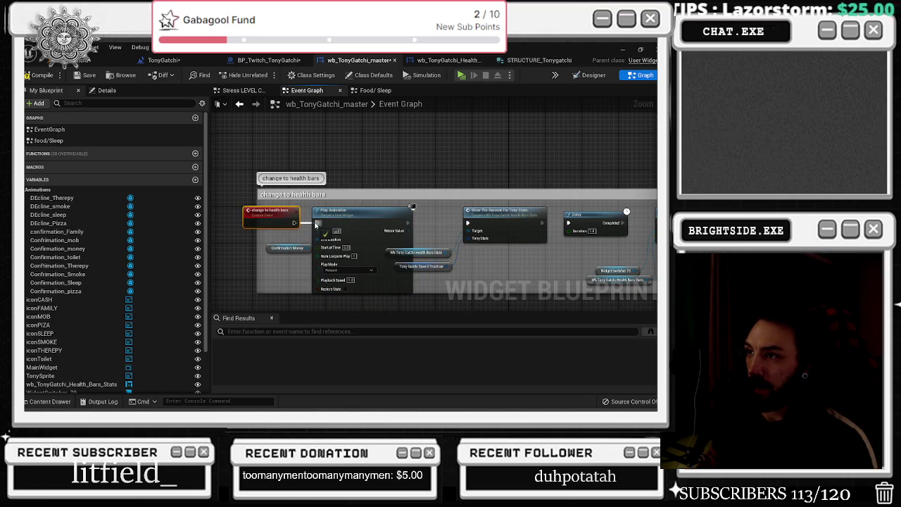
scroll(425, 251, down, 3)
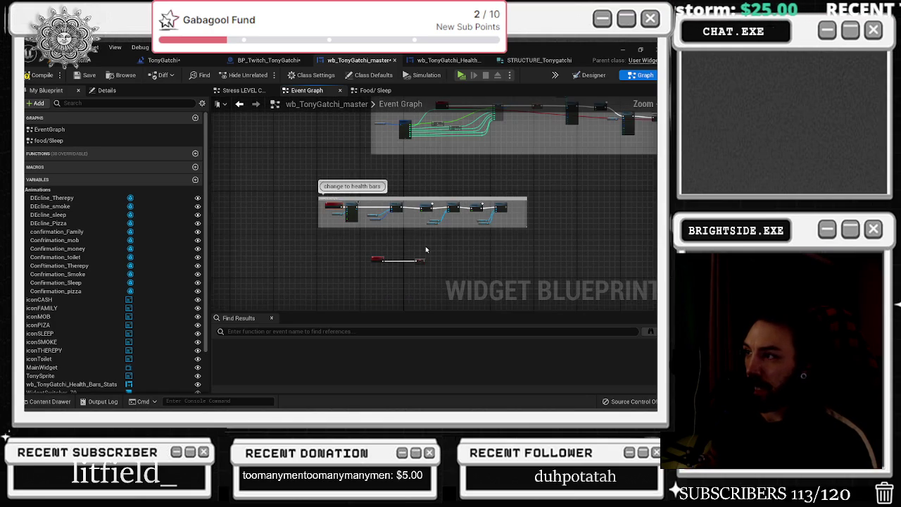
scroll(310, 256, up, 1)
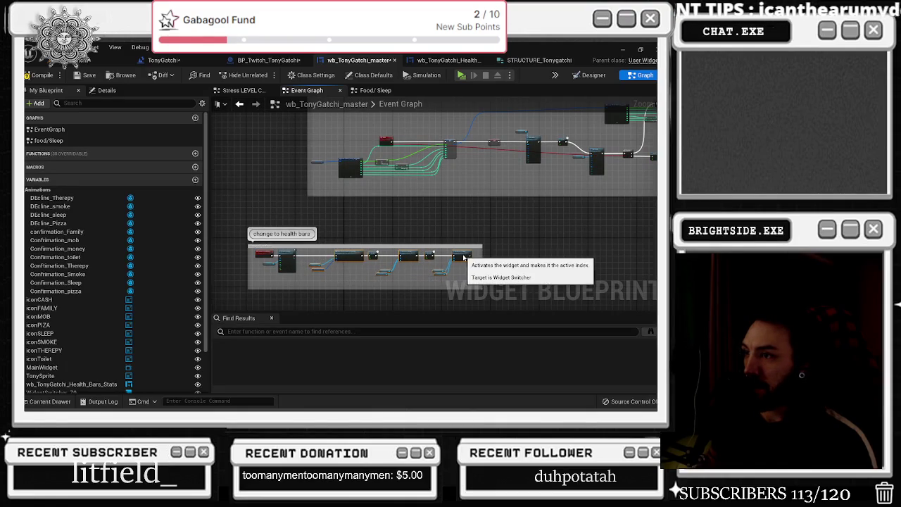
scroll(420, 268, up, 2)
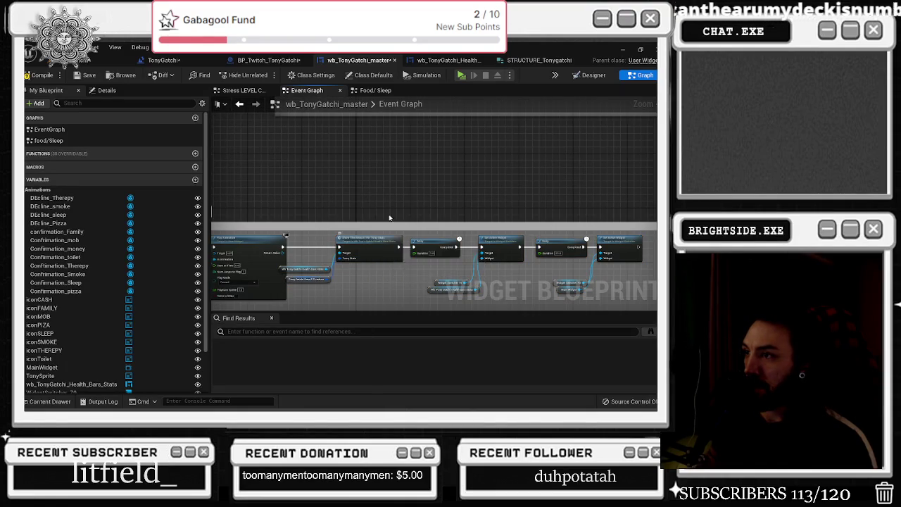
Step: Paste a Play Animation node after the Toilet event and add a Confirmation_toilet getter for it
double_click(370, 249)
scroll(398, 210, up, 3)
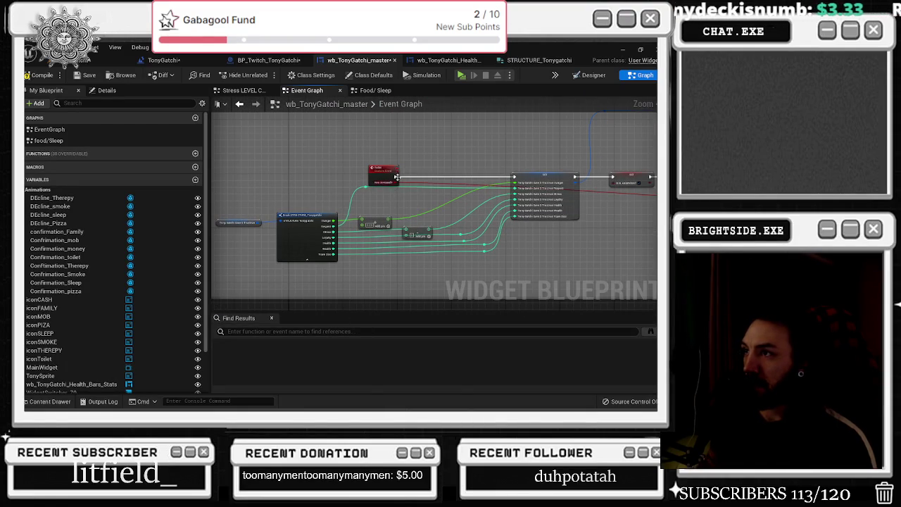
scroll(238, 180, up, 1)
drag(475, 190, 728, 121)
drag(418, 240, 472, 148)
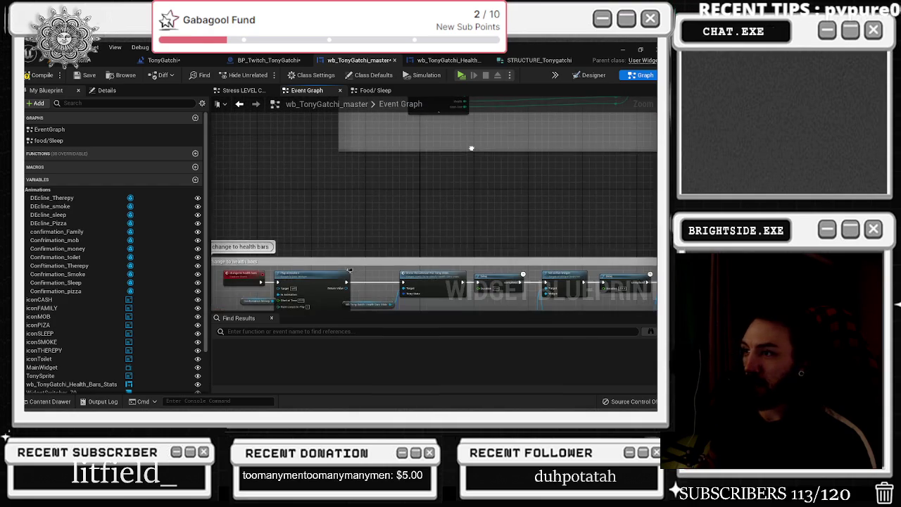
mouse_move(224, 292)
mouse_down()
mouse_move(266, 250)
mouse_move(320, 233)
mouse_move(333, 212)
mouse_move(310, 211)
mouse_up()
key(ctrl+v)
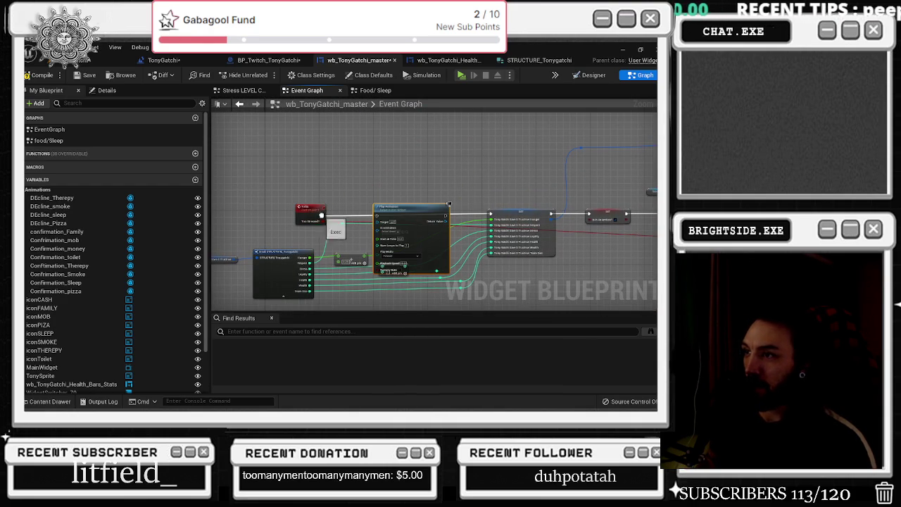
drag(323, 215, 374, 211)
mouse_move(54, 257)
mouse_down()
mouse_move(335, 181)
mouse_move(333, 204)
mouse_move(359, 260)
mouse_up()
click(374, 201)
scroll(372, 197, up, 3)
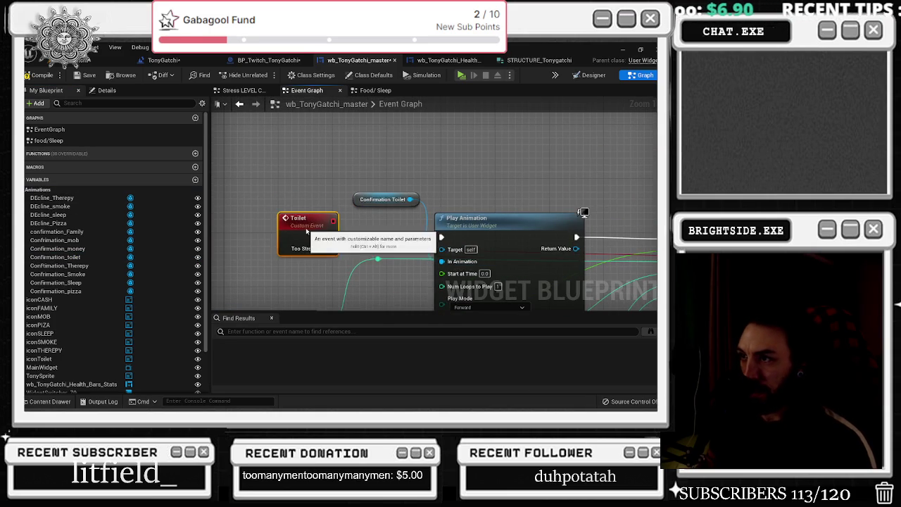
mouse_move(415, 211)
mouse_down()
mouse_move(211, 223)
mouse_move(266, 212)
mouse_up()
scroll(267, 212, down, 6)
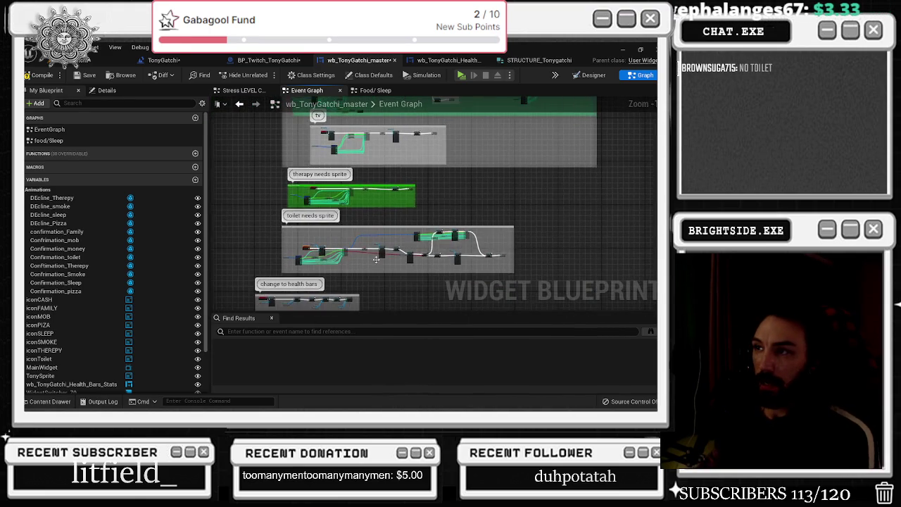
Step: Wrap Mob Activities and its SET node in a 'mob activities' comment and widen the box
scroll(352, 243, up, 5)
scroll(397, 239, down, 1)
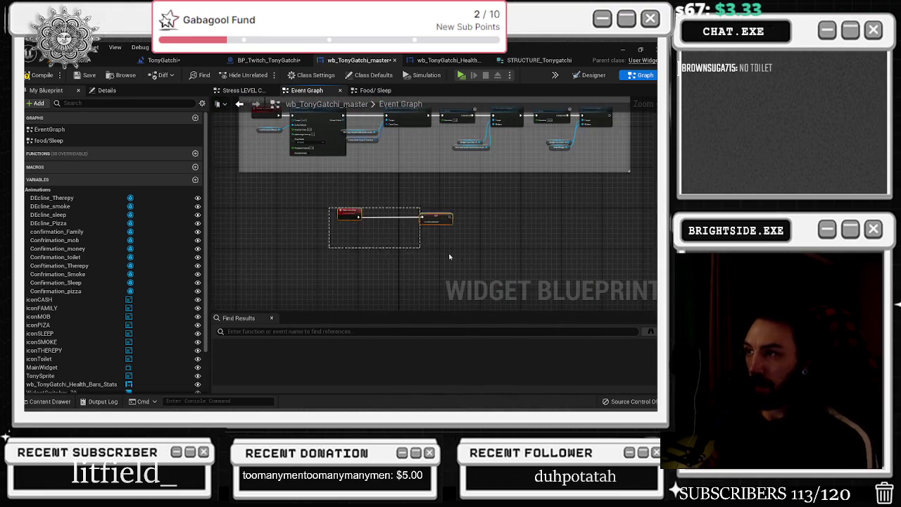
scroll(432, 233, down, 1)
scroll(365, 235, up, 3)
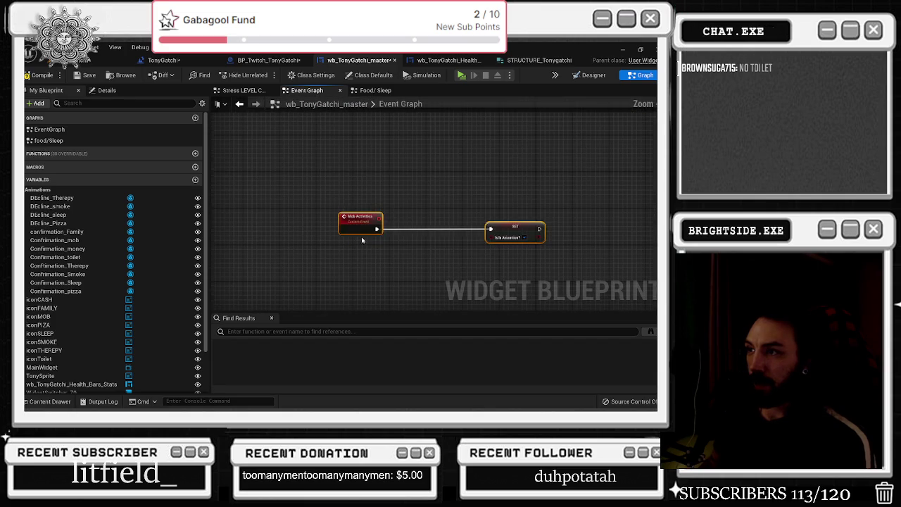
scroll(605, 273, down, 1)
text(c)
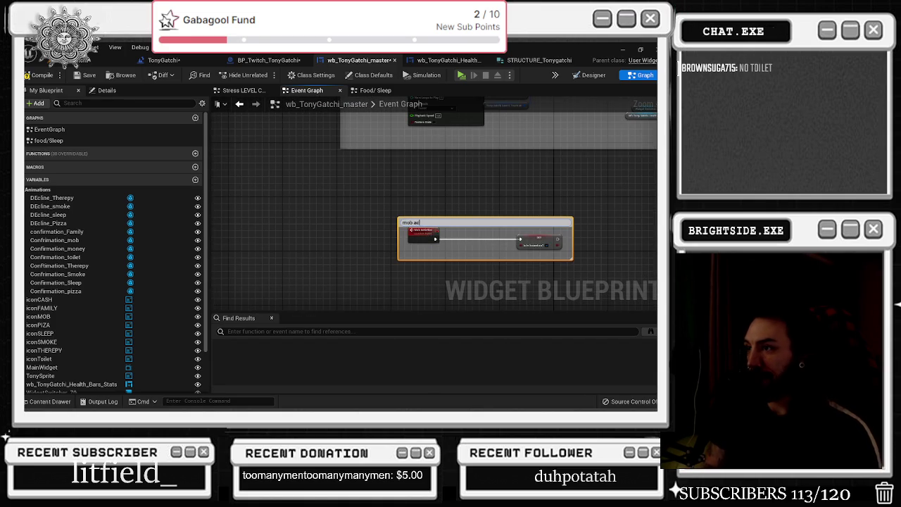
text(mobvs)
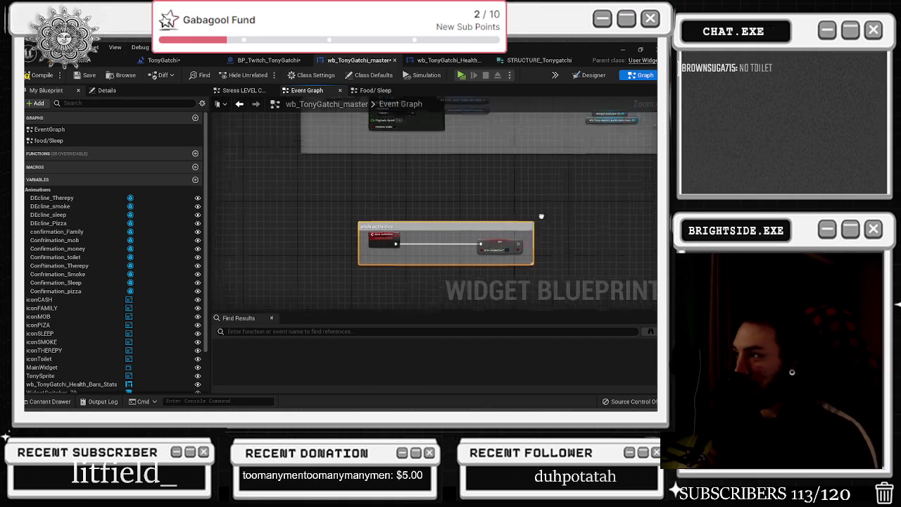
click(387, 252)
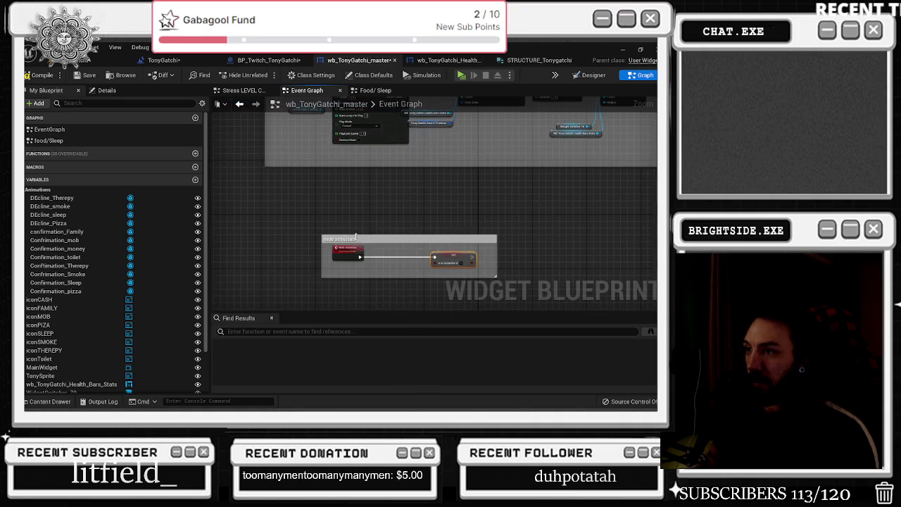
drag(321, 253, 272, 244)
drag(497, 246, 598, 246)
drag(348, 250, 293, 249)
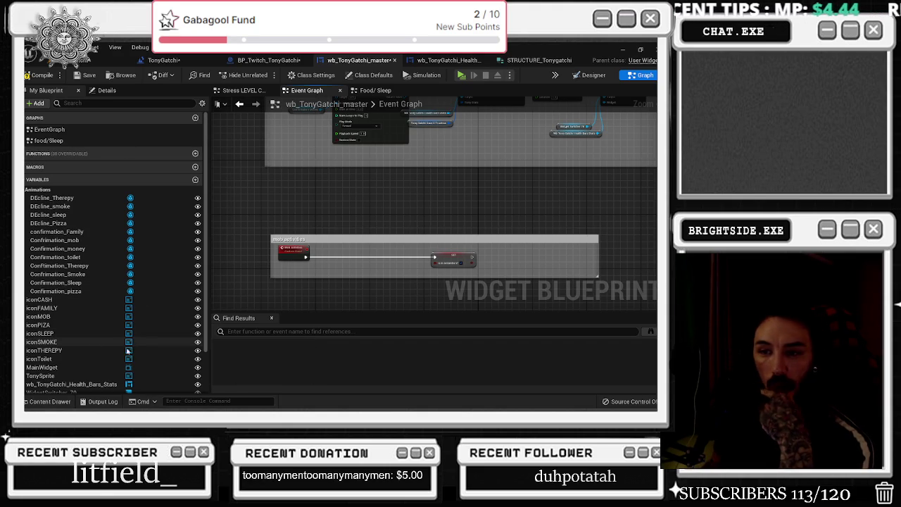
scroll(326, 265, up, 2)
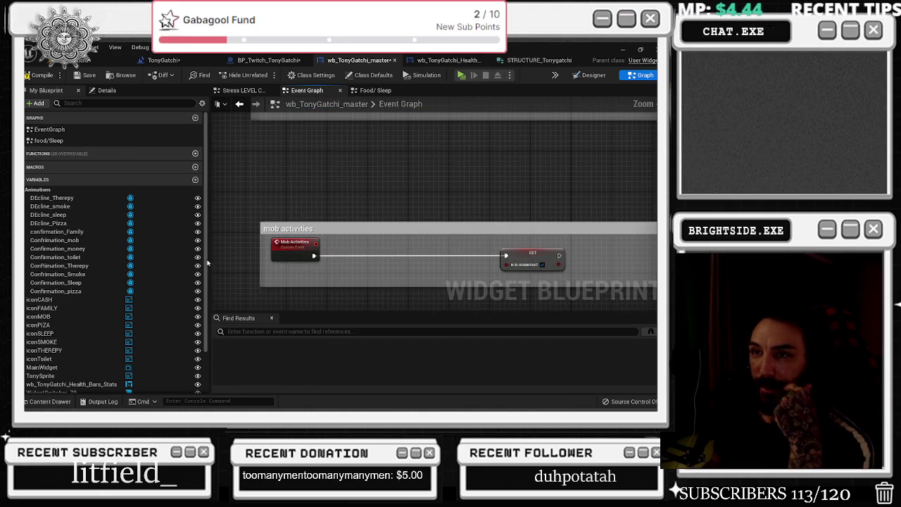
Step: Wire Mob Activities through a Play Animation node using Confirmation Mob into the SET node
mouse_move(54, 240)
mouse_down()
mouse_move(304, 281)
mouse_move(345, 260)
mouse_up()
text(play anim)
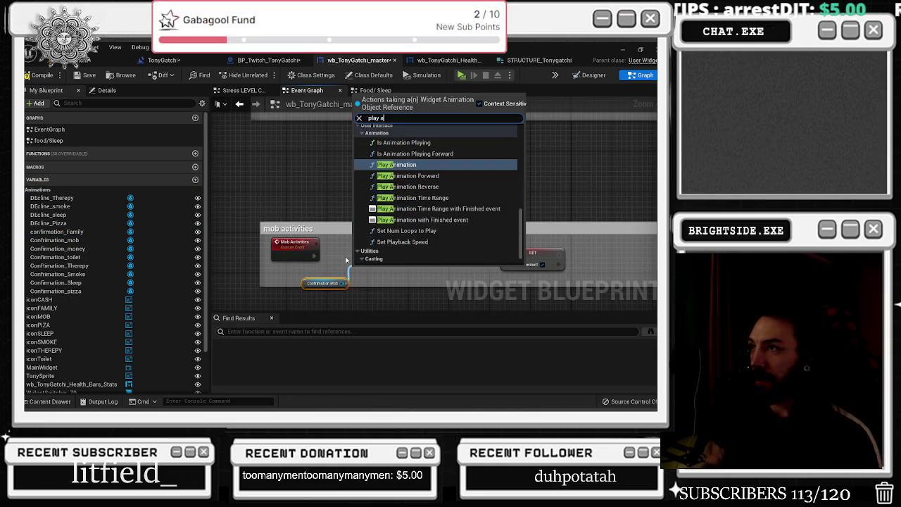
key(Return)
drag(505, 256, 454, 270)
drag(312, 258, 352, 260)
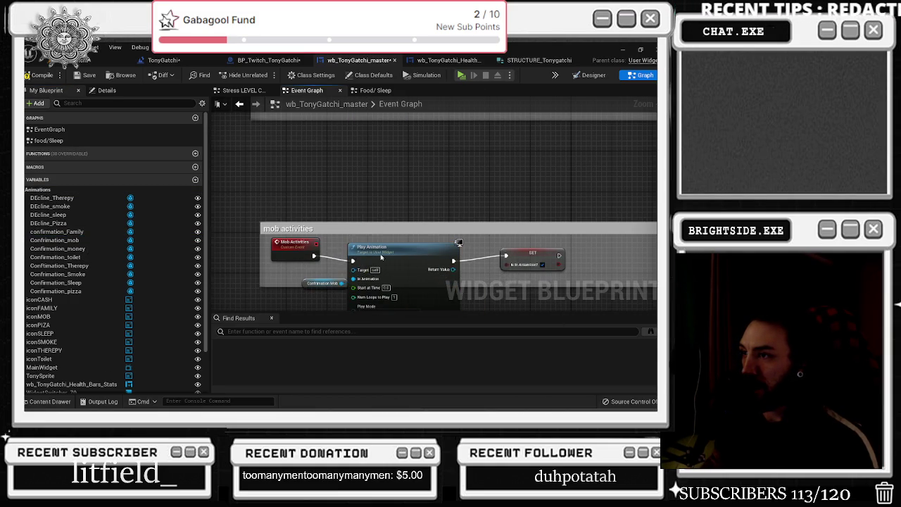
drag(397, 231, 401, 223)
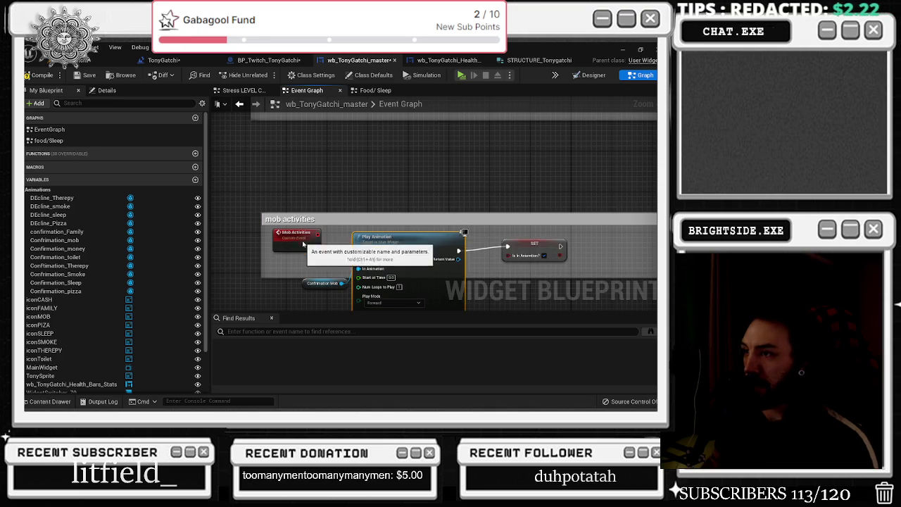
drag(485, 252, 461, 257)
drag(252, 285, 246, 290)
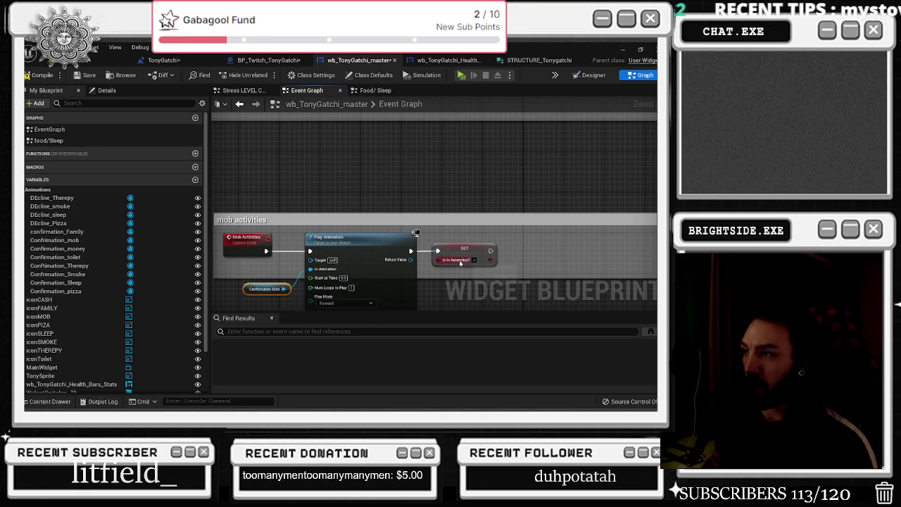
Step: Add a Delay node after the Play Animation node
scroll(298, 211, down, 2)
mouse_move(488, 234)
mouse_down()
mouse_move(391, 240)
mouse_move(540, 240)
mouse_up()
key(d)
click(400, 238)
scroll(317, 240, up, 2)
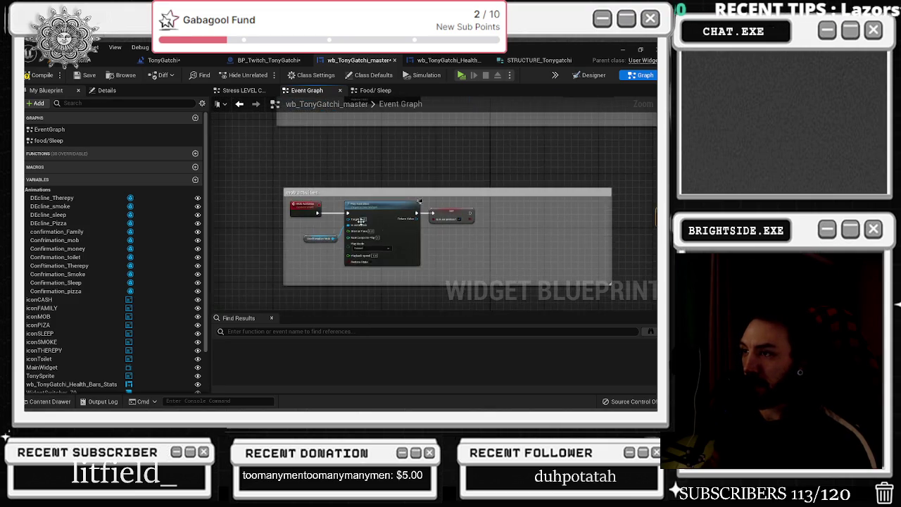
click(107, 90)
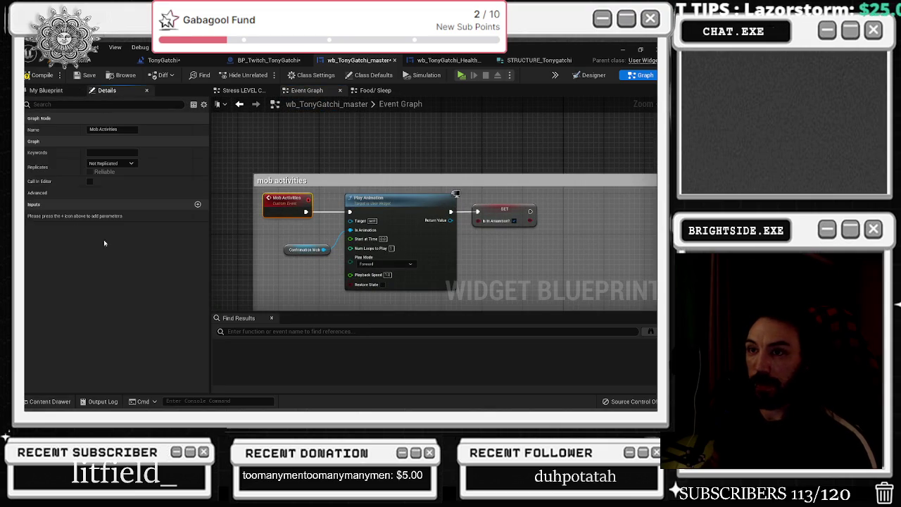
Step: Add two Boolean inputs to Mob Activities, naming the first 'IS arrested?'
click(197, 205)
click(53, 215)
text(IS arrested?)
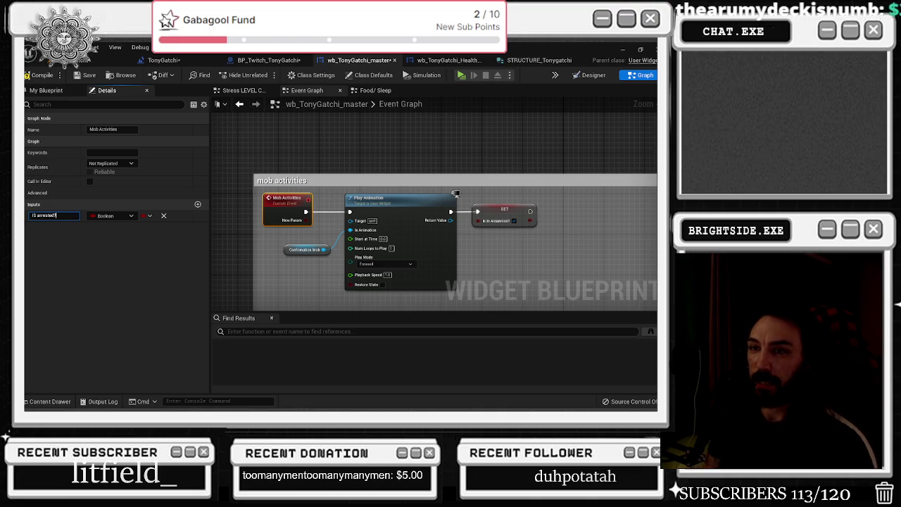
key(Return)
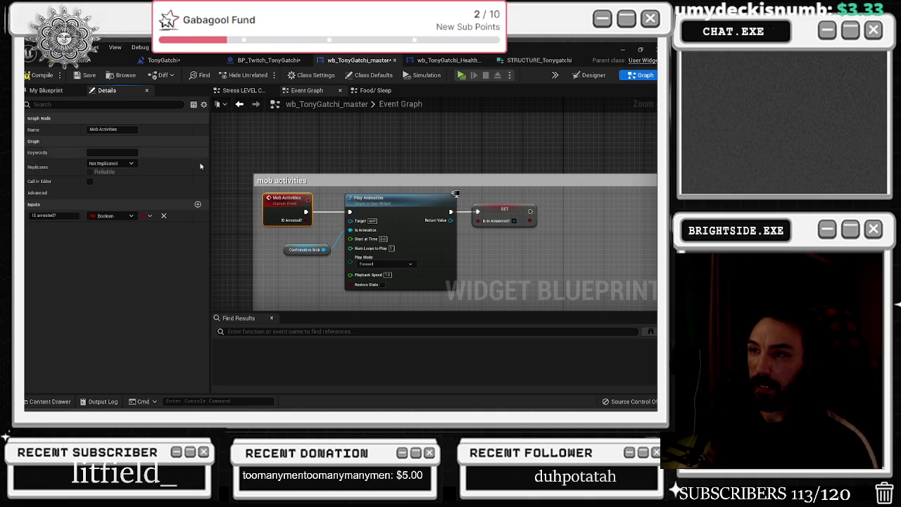
click(197, 204)
click(68, 226)
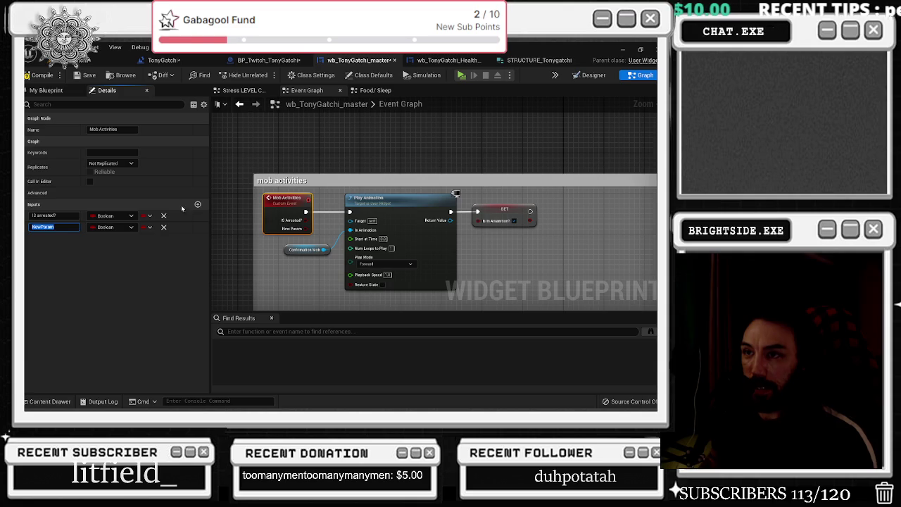
Step: Delete both new inputs and switch to the widget's Designer layout
click(163, 226)
click(163, 215)
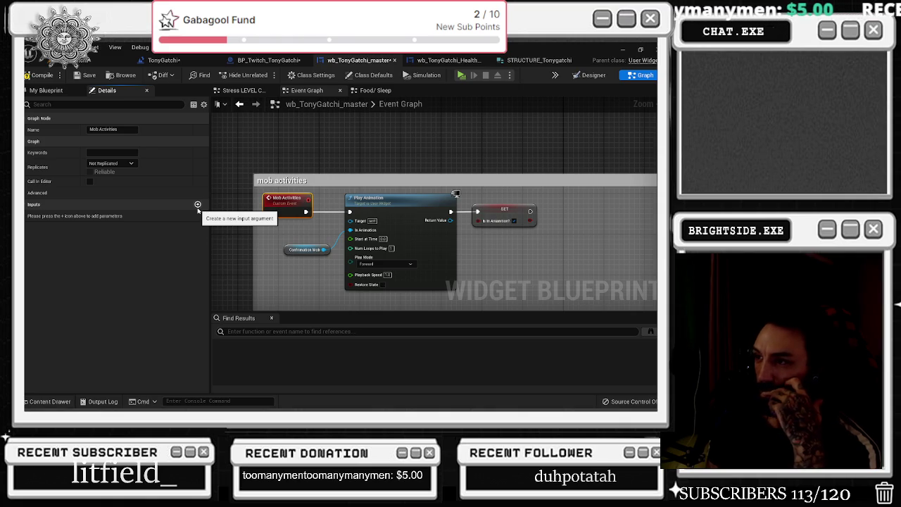
click(589, 75)
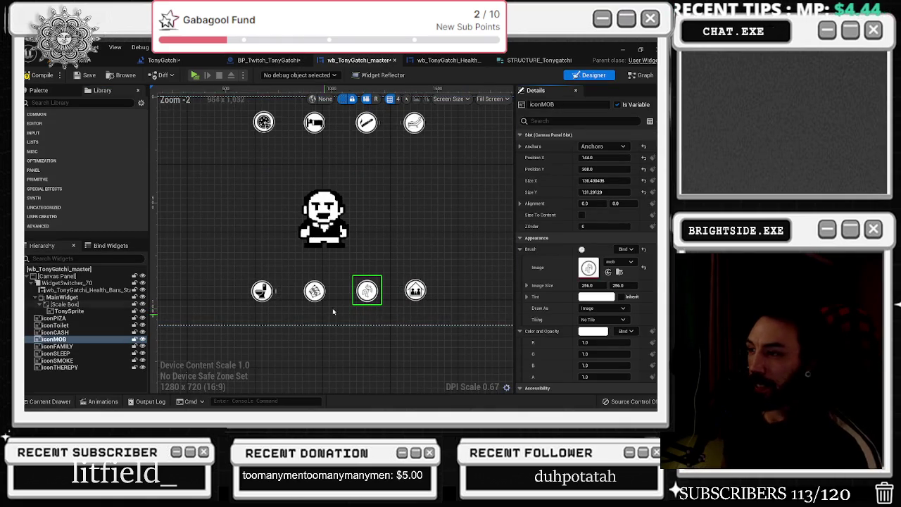
Step: Browse the Tonygatchi folder in the Content Drawer, then return to the Event Graph
click(50, 401)
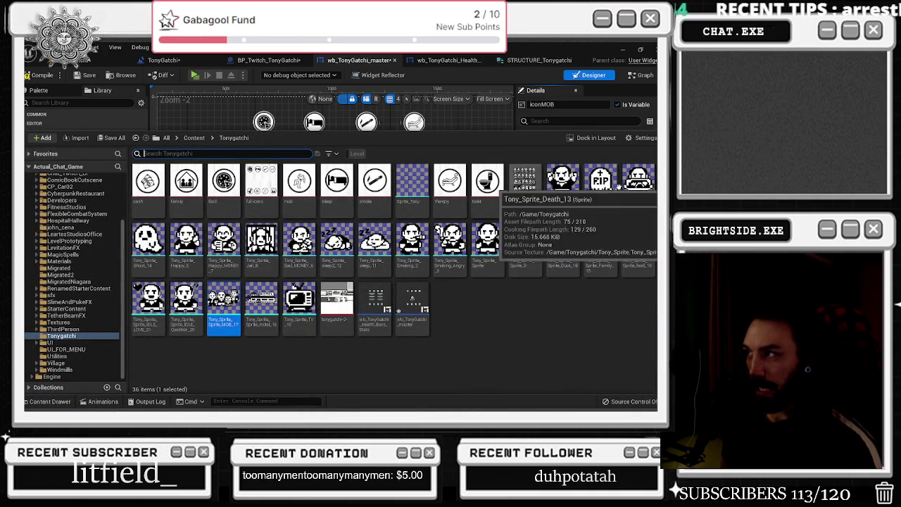
click(144, 153)
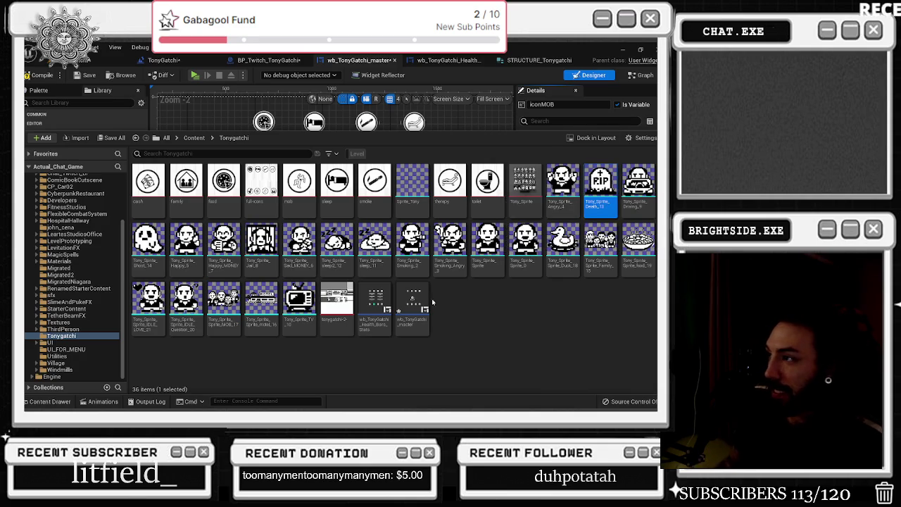
click(67, 401)
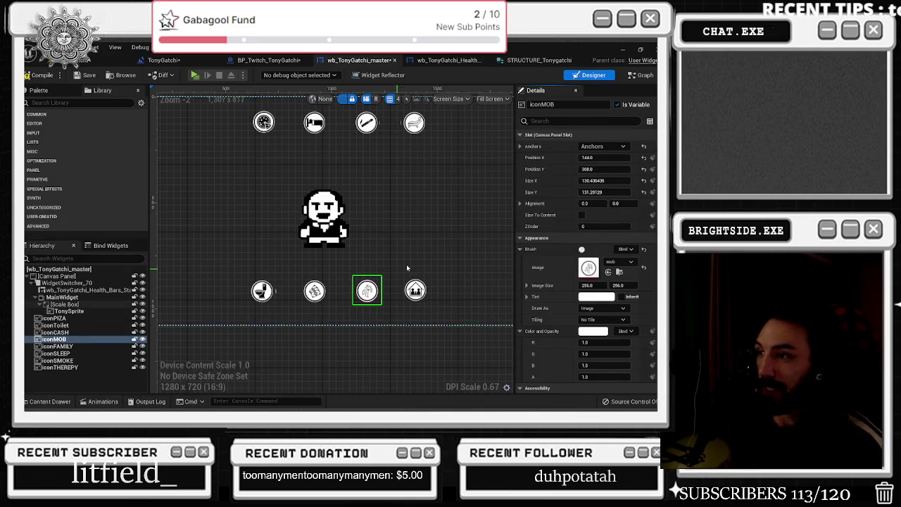
key(shift+F4)
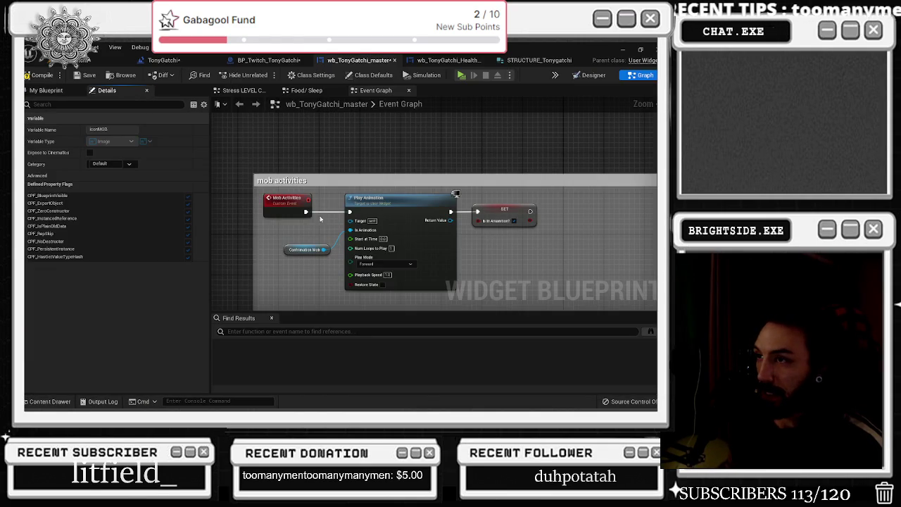
Step: Give Mob Activities an Integer input named 'What outcome for Mob Activities'
click(287, 201)
click(197, 204)
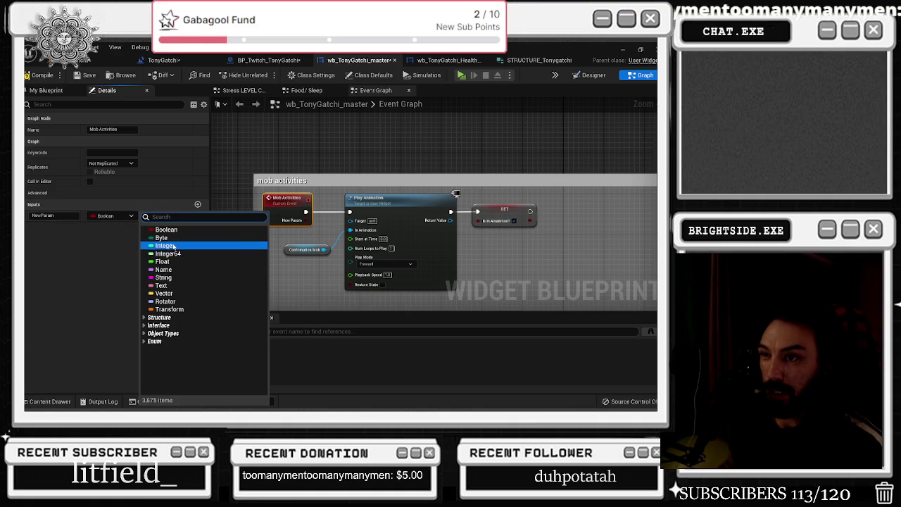
click(167, 245)
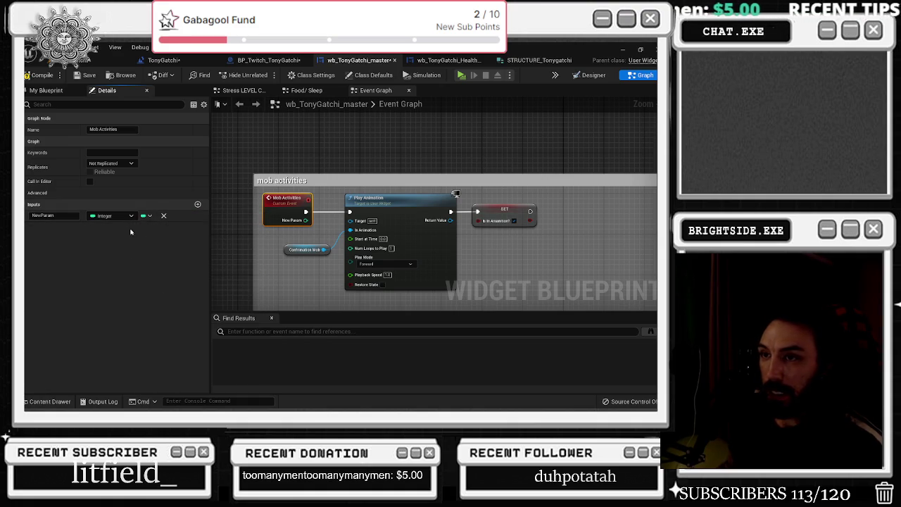
double_click(44, 216)
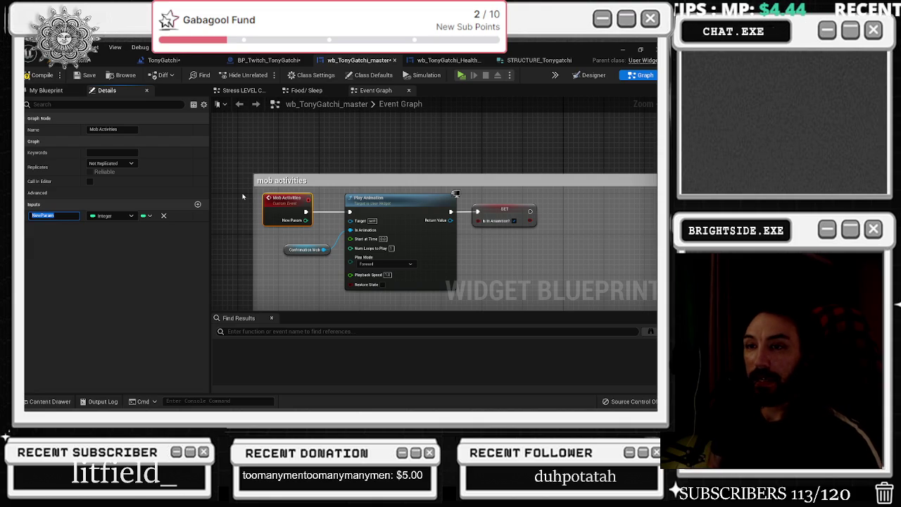
key(BackSpace)
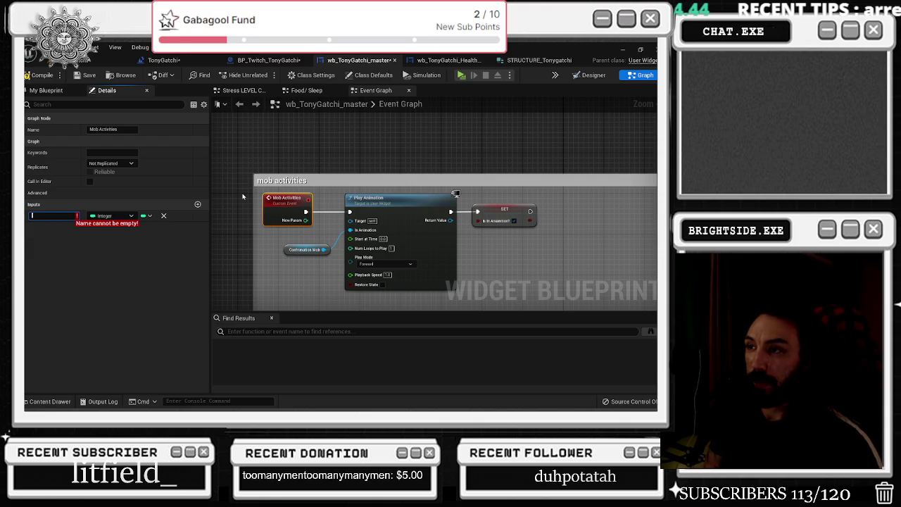
text(What)
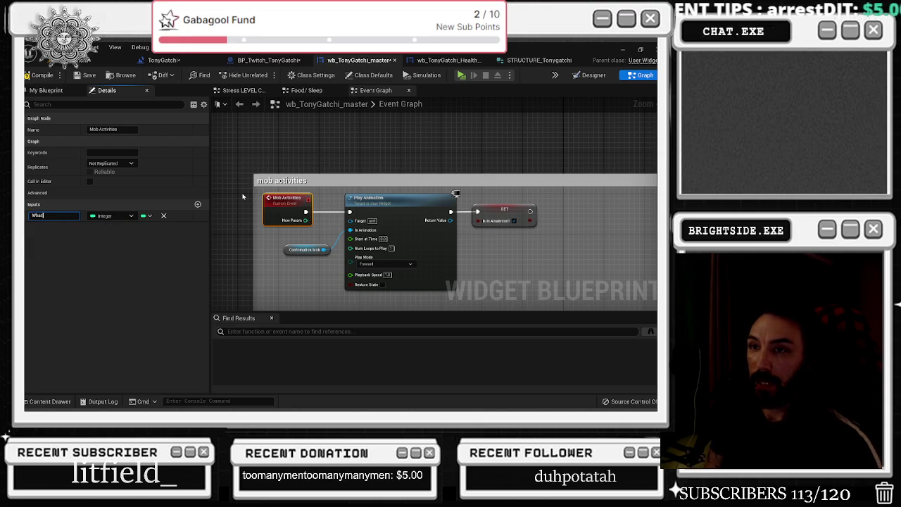
text( outcome)
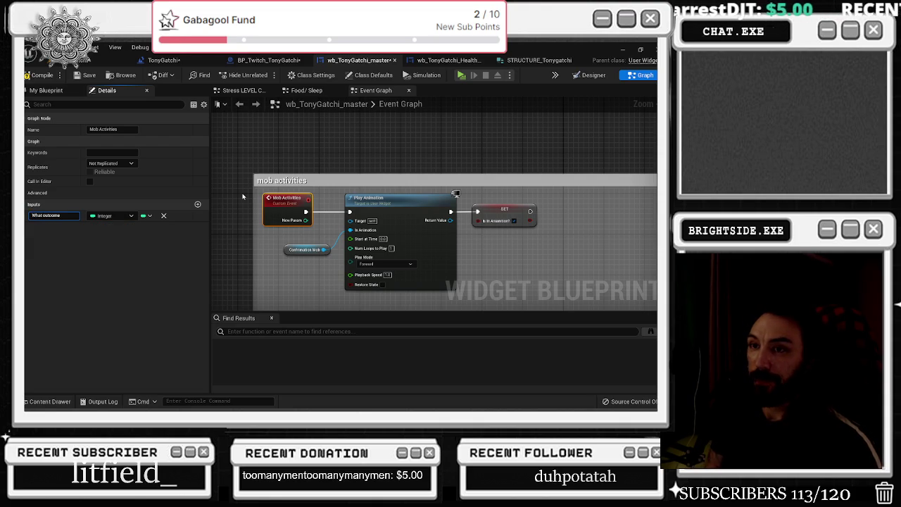
text(ob acti)
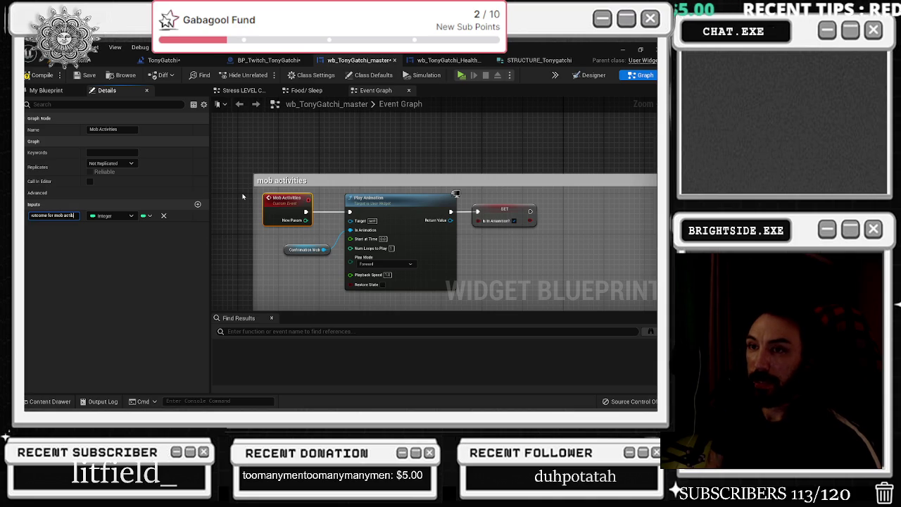
text(ties)
key(Return)
scroll(310, 169, down, 2)
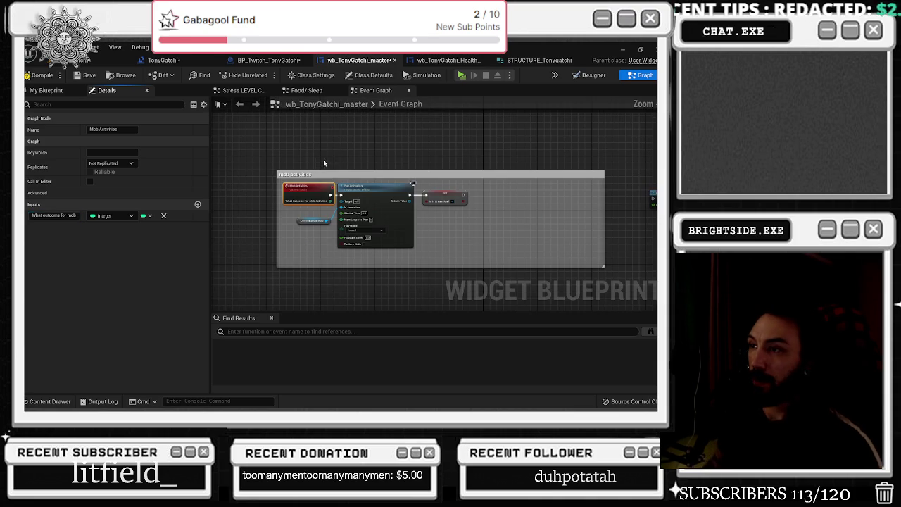
Step: Select the nodes in the mob activities group
scroll(267, 166, down, 2)
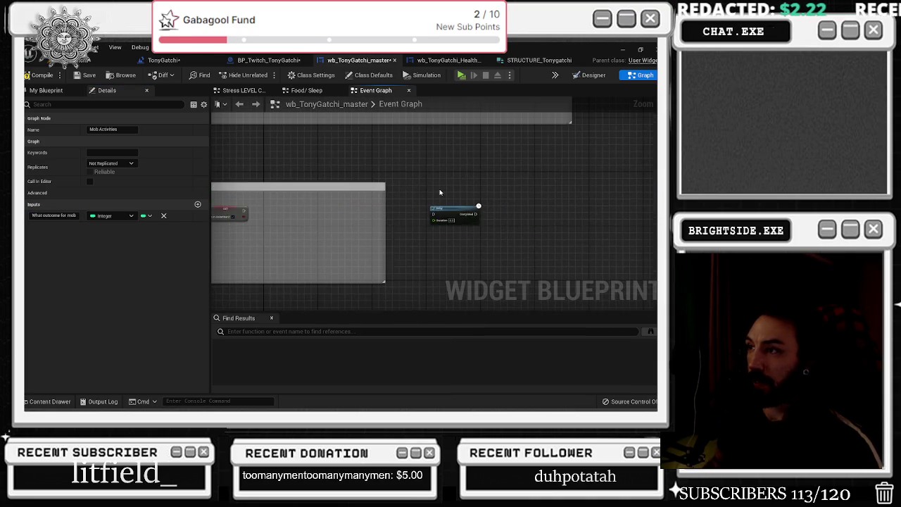
click(403, 202)
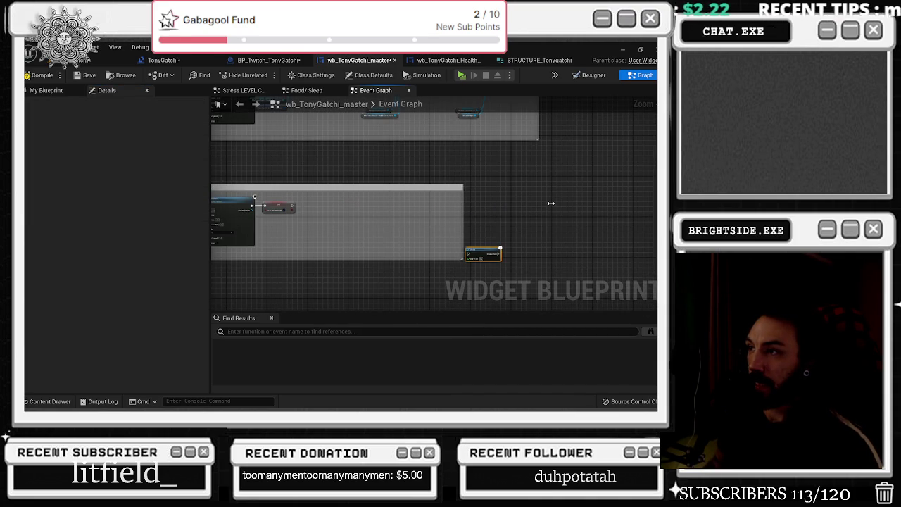
drag(520, 240, 373, 207)
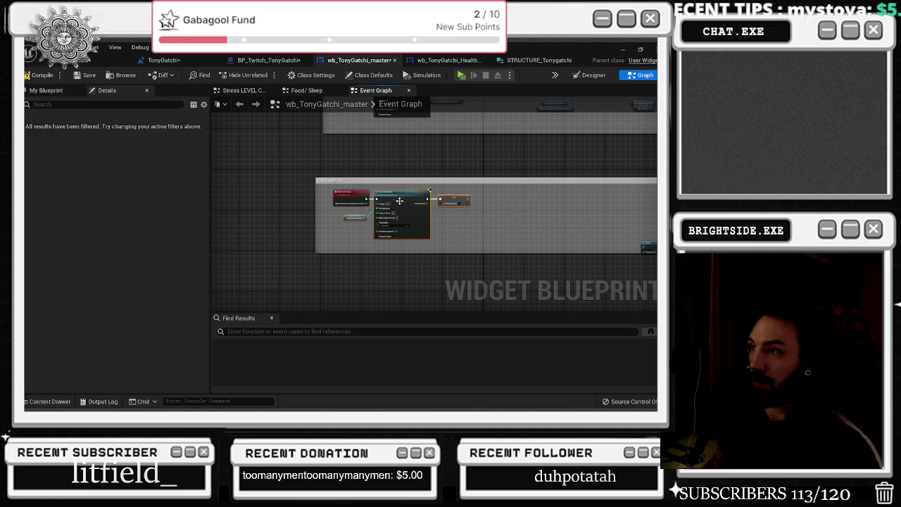
scroll(375, 205, up, 3)
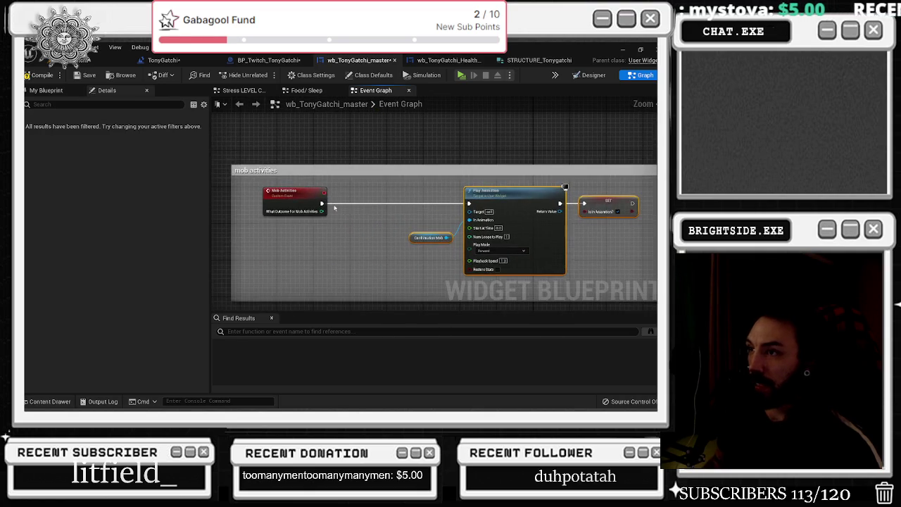
scroll(343, 204, up, 1)
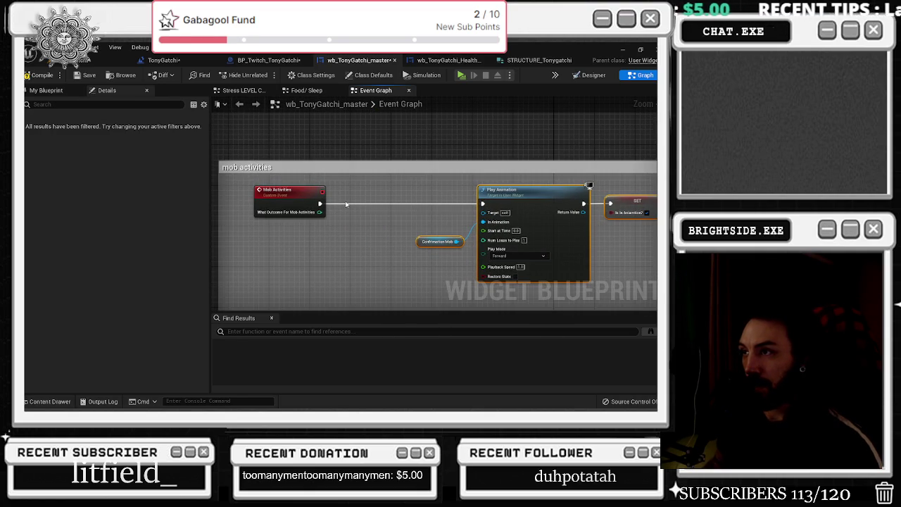
Step: Add a Switch on Int node from the outcome integer with outputs 0, 1 and 2
drag(319, 212, 347, 214)
text(swich)
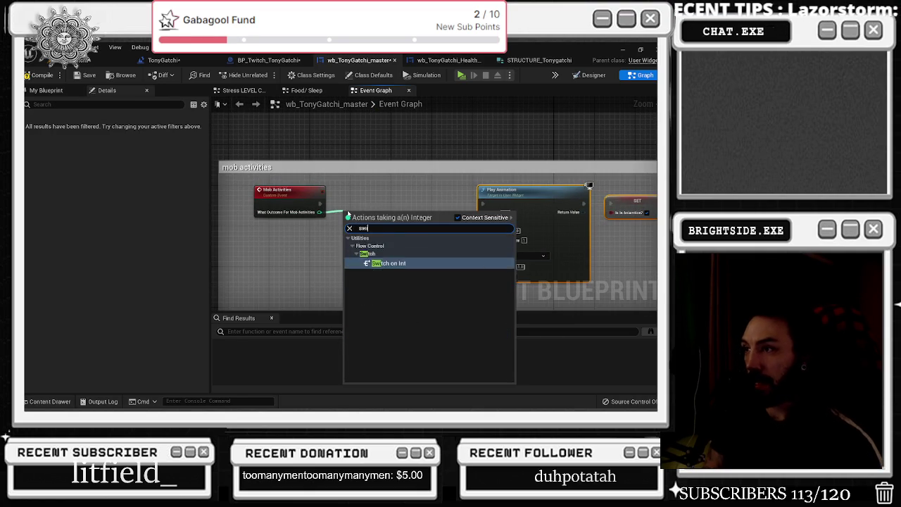
key(BackSpace)
key(BackSpace)
key(Return)
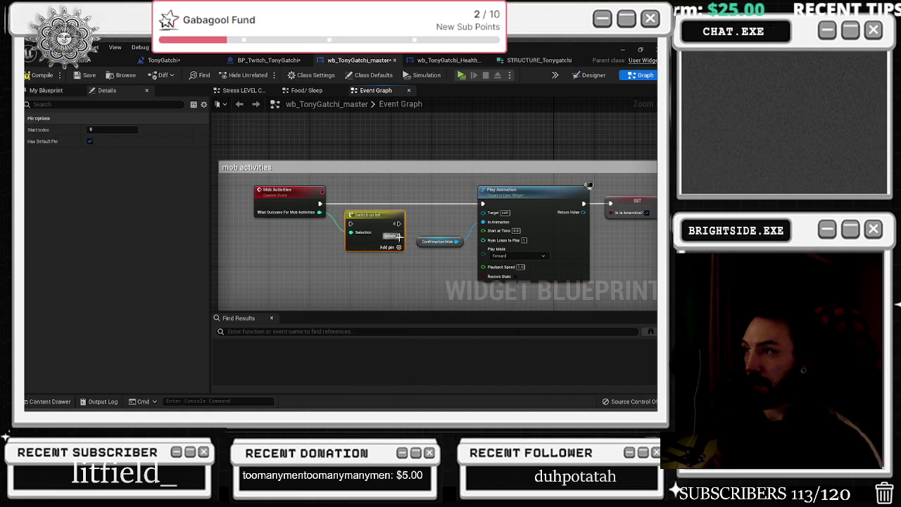
click(398, 247)
click(398, 255)
drag(378, 223, 383, 202)
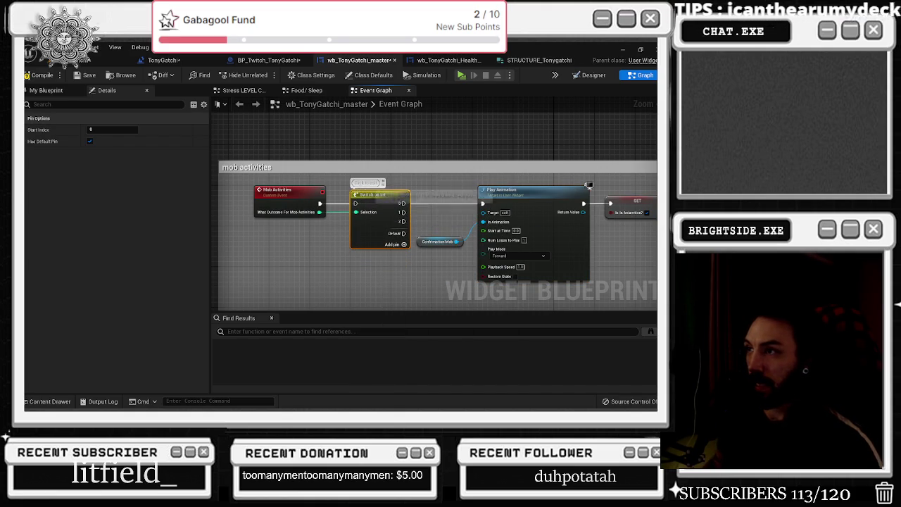
Step: Start a comment on the Switch on Int node reading '0 death'
click(366, 183)
text(0 dd)
text(eath)
click(338, 253)
Step: Wire Mob Activities into Play Animation, extend the note to '2 Crew Death', and browse sprites
mouse_move(319, 204)
mouse_down()
mouse_move(366, 211)
mouse_move(483, 204)
mouse_up()
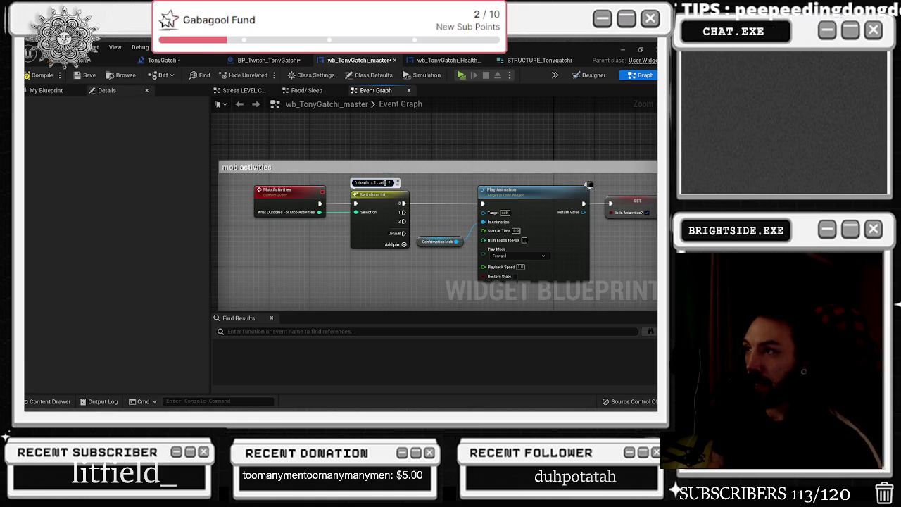
text( Crew Death - 3)
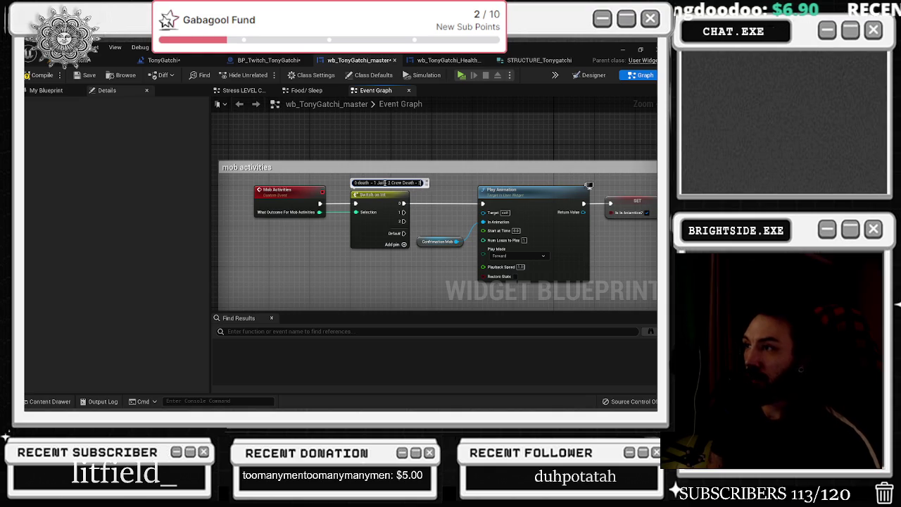
click(48, 401)
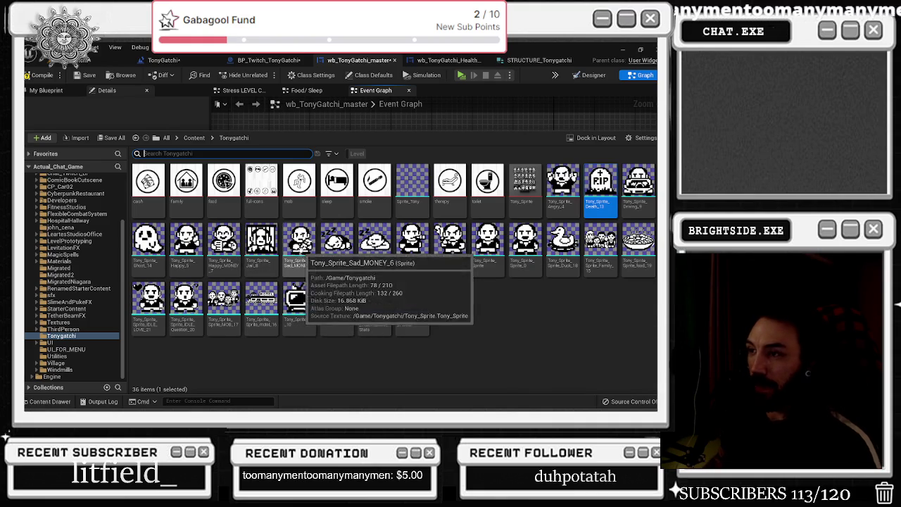
Step: Append '3 Fined' to the Switch node's outcome comment
click(302, 248)
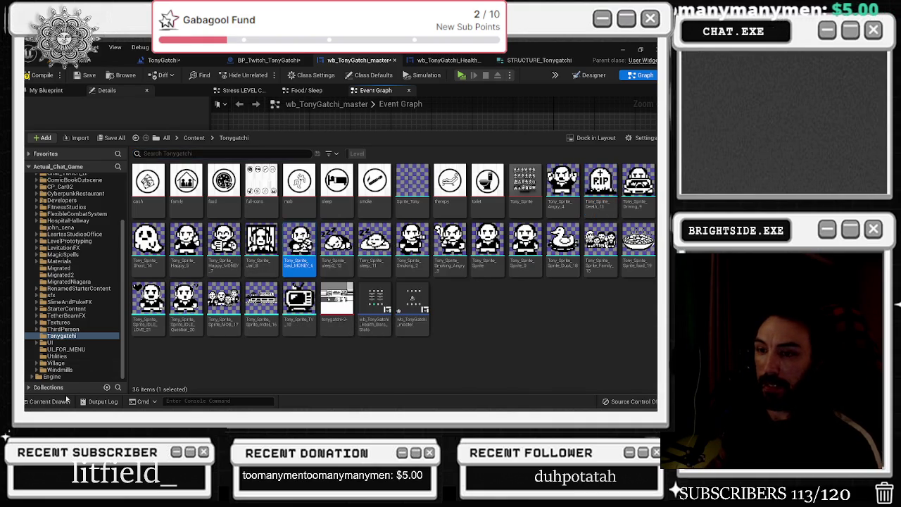
key(ctrl+space)
click(417, 183)
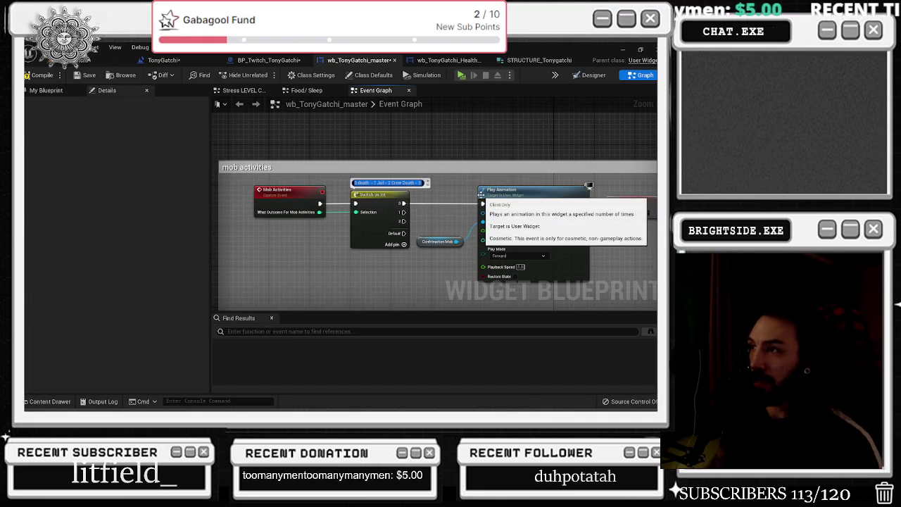
key(End)
text(Fined))
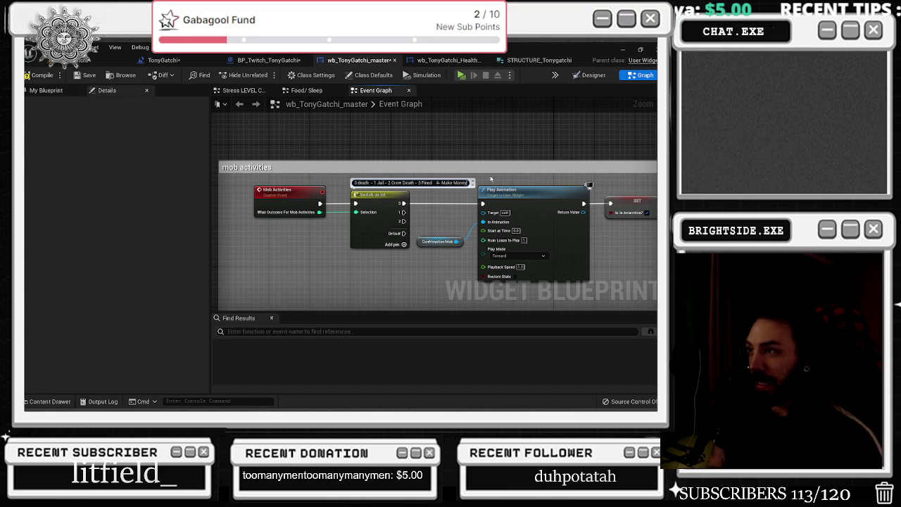
Step: Add '4 Make Money' and '5 Obtain crew member' to the comment, rechecking the sprites
click(50, 401)
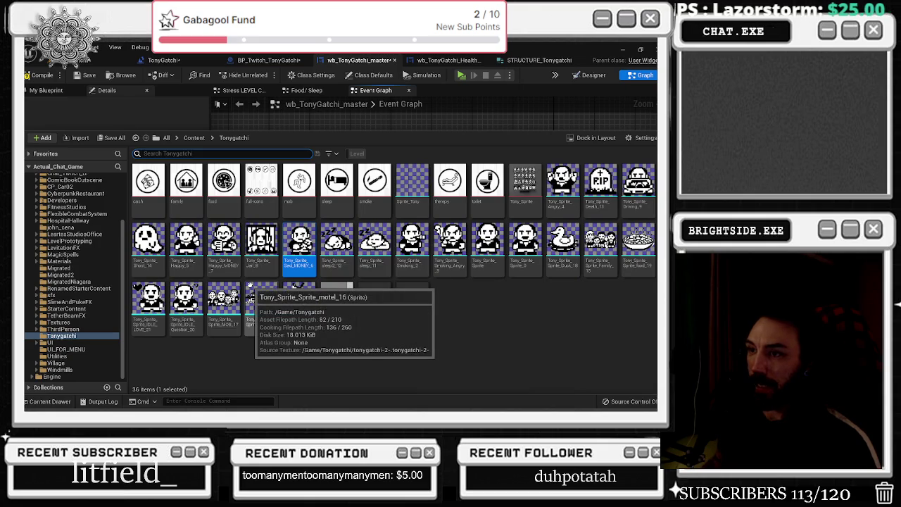
click(63, 399)
click(474, 183)
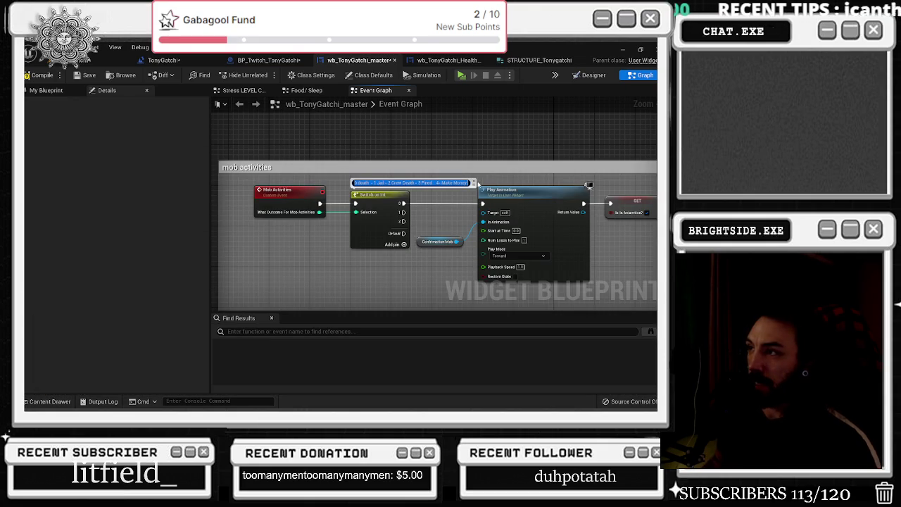
text(5- Crew)
key(Return)
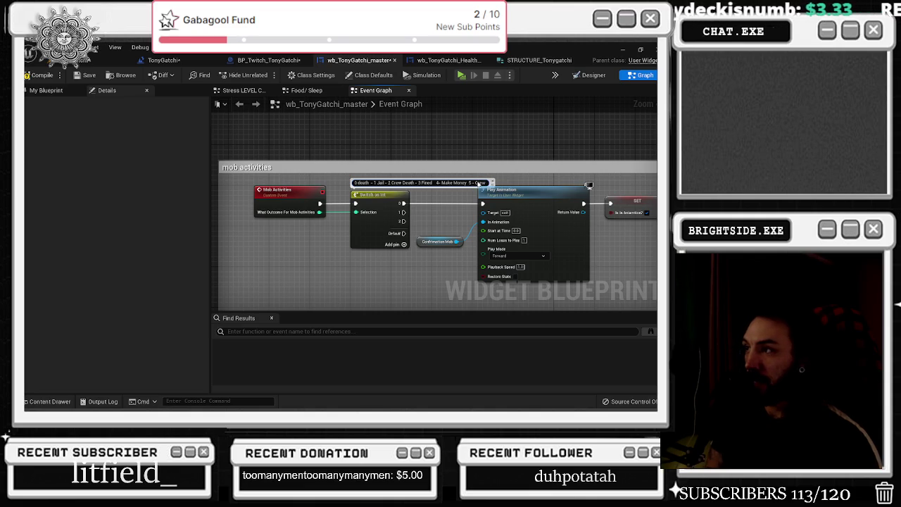
key(BackSpace)
key(BackSpace)
key(BackSpace)
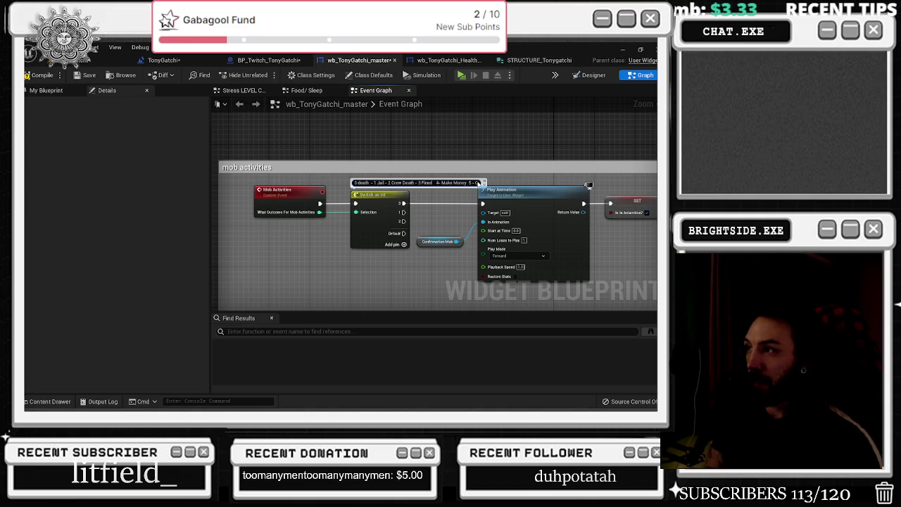
text(ain)
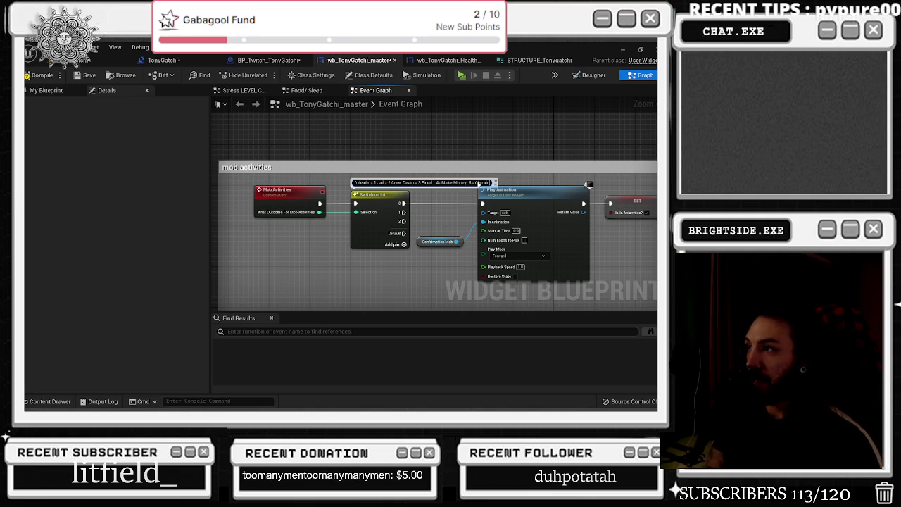
text( dea)
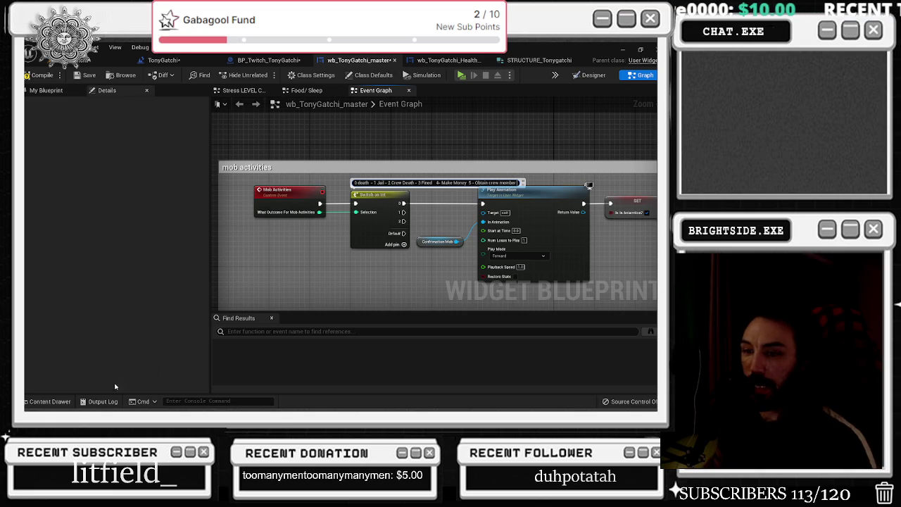
click(52, 402)
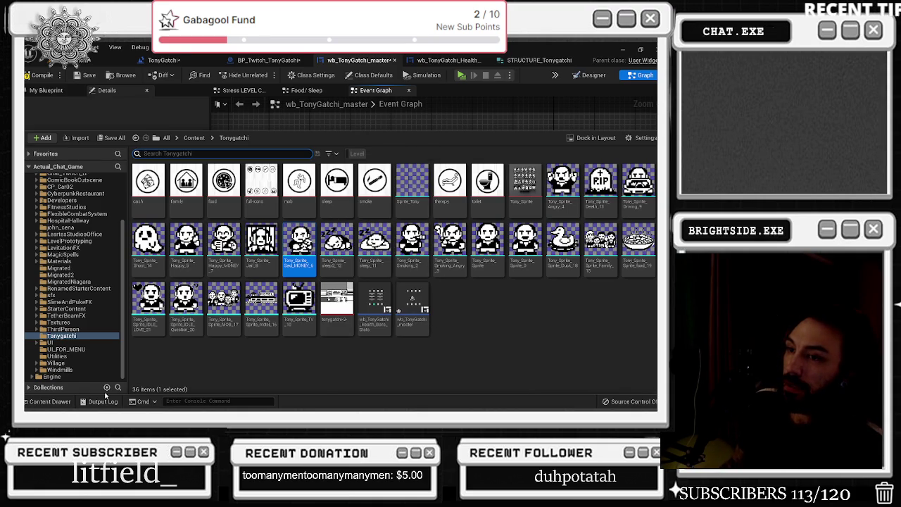
Step: Close the sprite browser and append '6 -' to the Switch node's comment
click(50, 401)
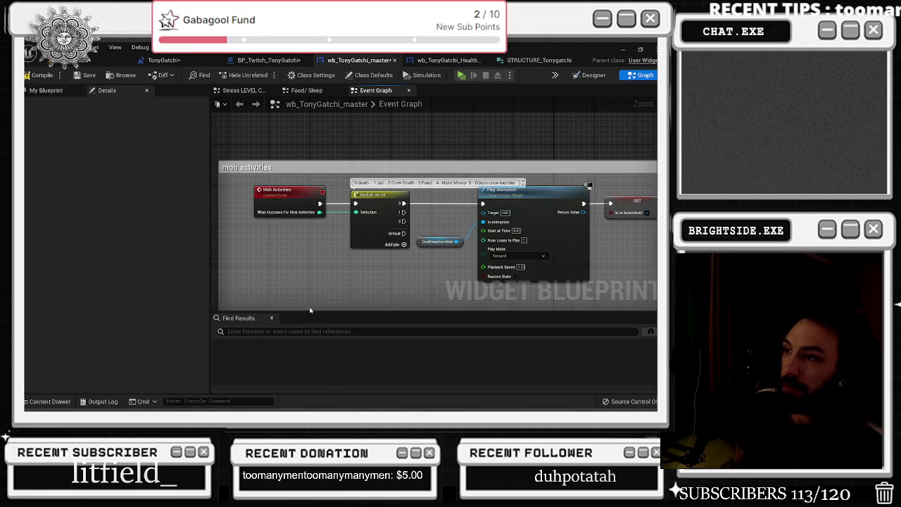
click(519, 182)
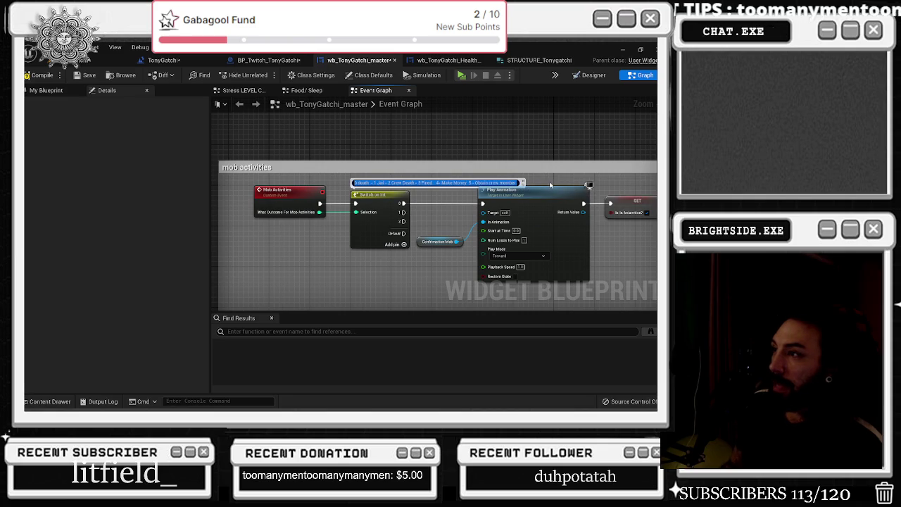
text(6 -)
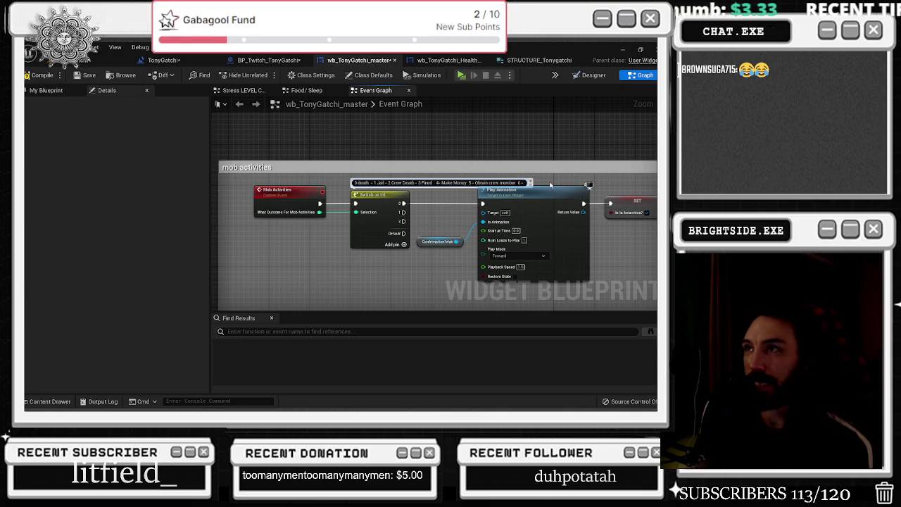
Step: Open the wb_TonyGatchi_Health_Bars_State widget's Designer view to see its stat bars
click(449, 60)
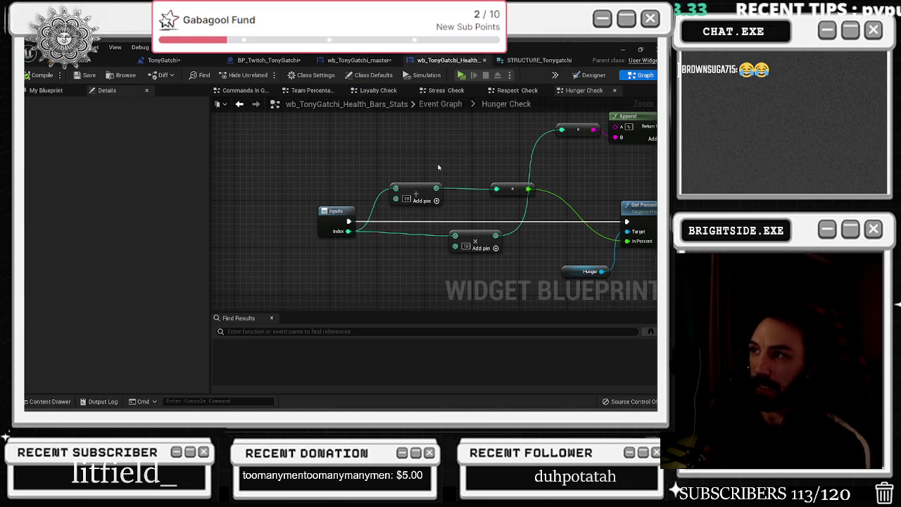
click(590, 75)
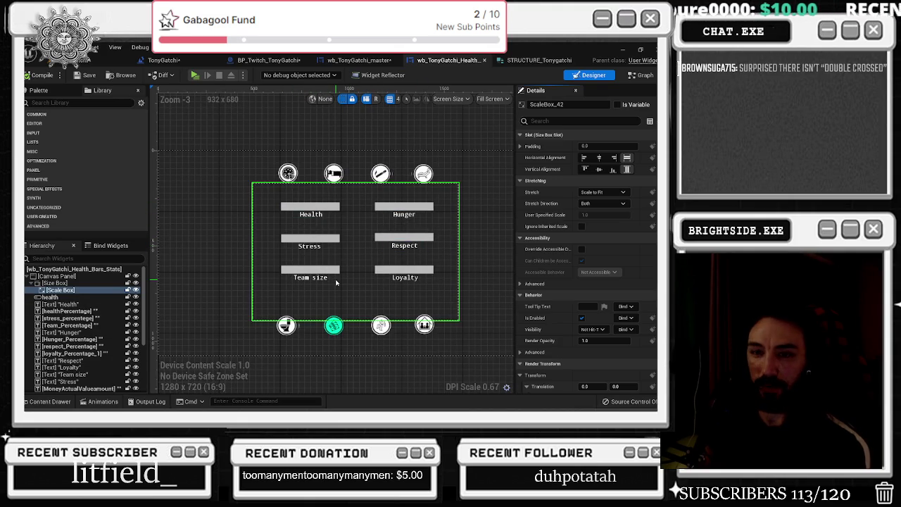
scroll(336, 279, up, 1)
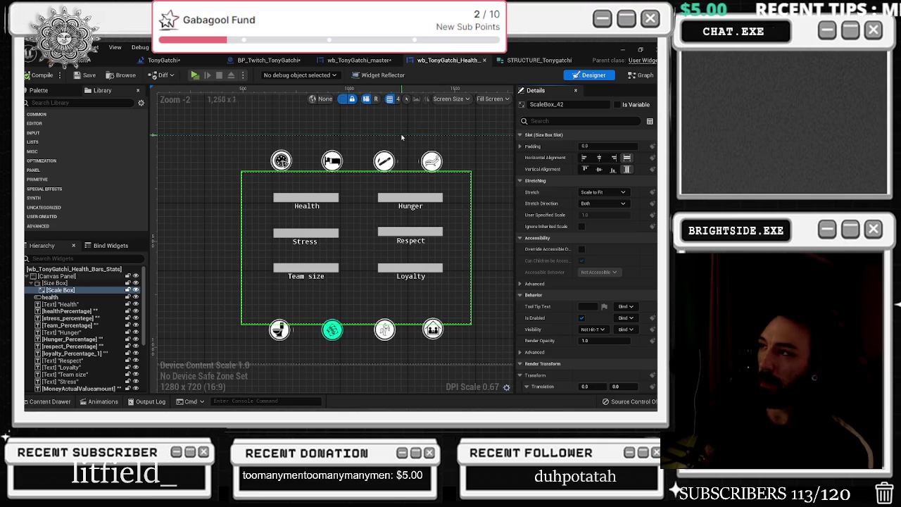
Step: Return to the master Event Graph and highlight the '1 Jail' entry in the Switch comment
click(359, 60)
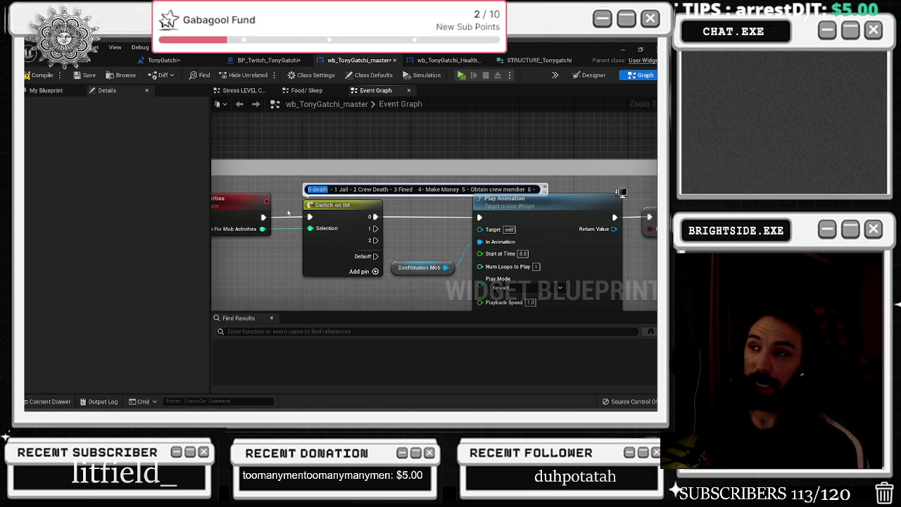
drag(334, 189, 393, 190)
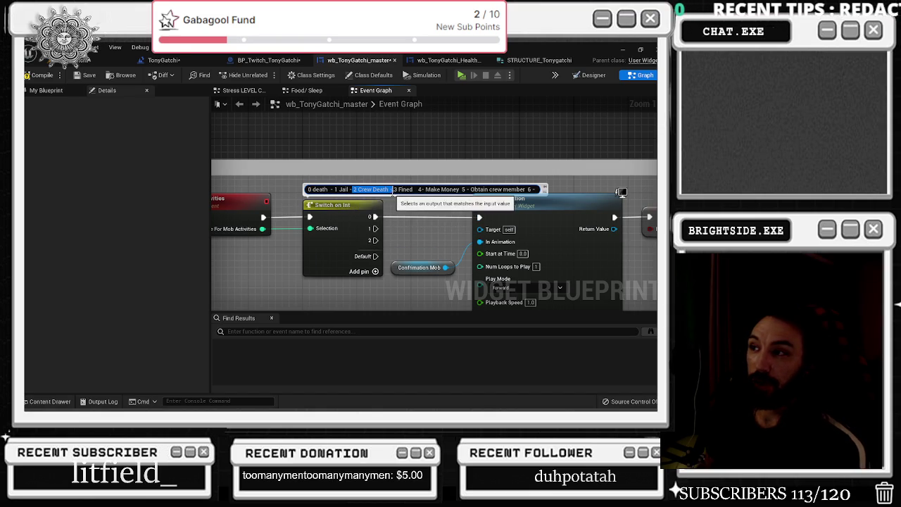
drag(334, 190, 348, 190)
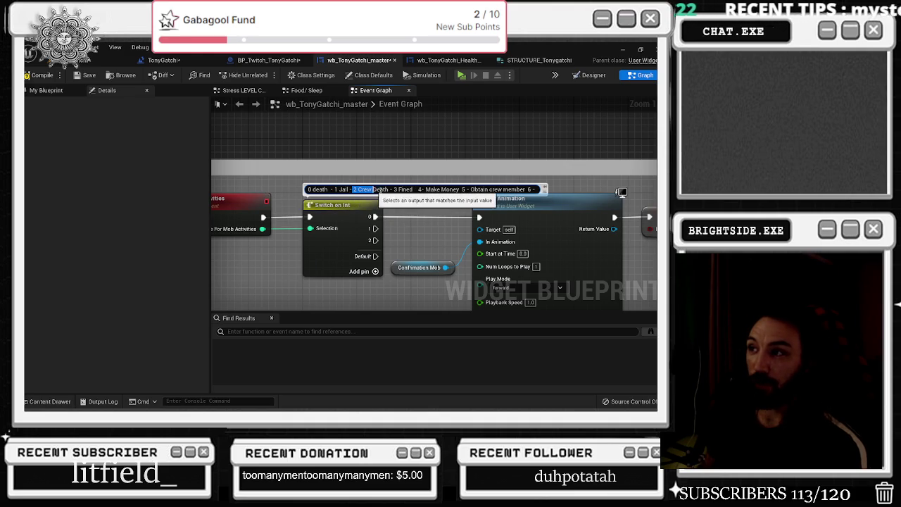
click(334, 190)
mouse_move(334, 189)
mouse_down()
mouse_move(349, 190)
mouse_move(341, 205)
mouse_up()
scroll(478, 204, down, 2)
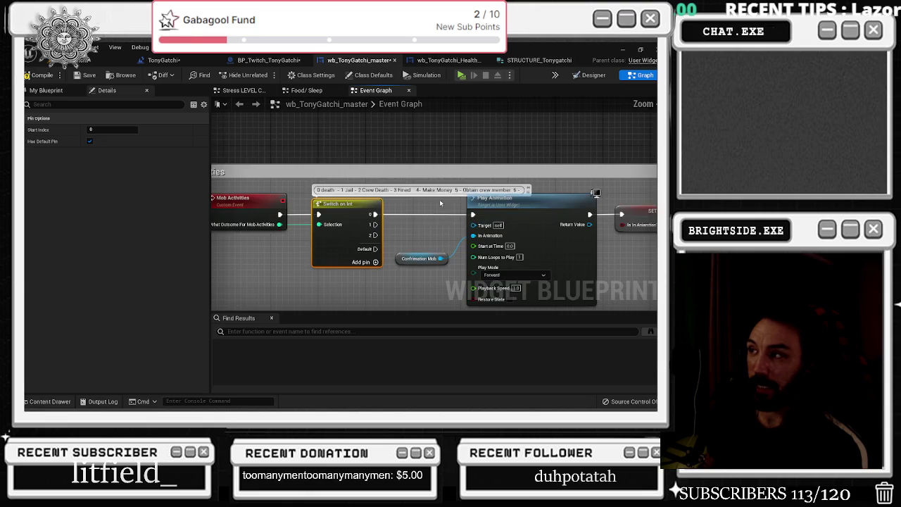
Step: Shift Play Animation and SET right and move the Confirmation Mob getter lower
click(478, 212)
ctrl+click(587, 209)
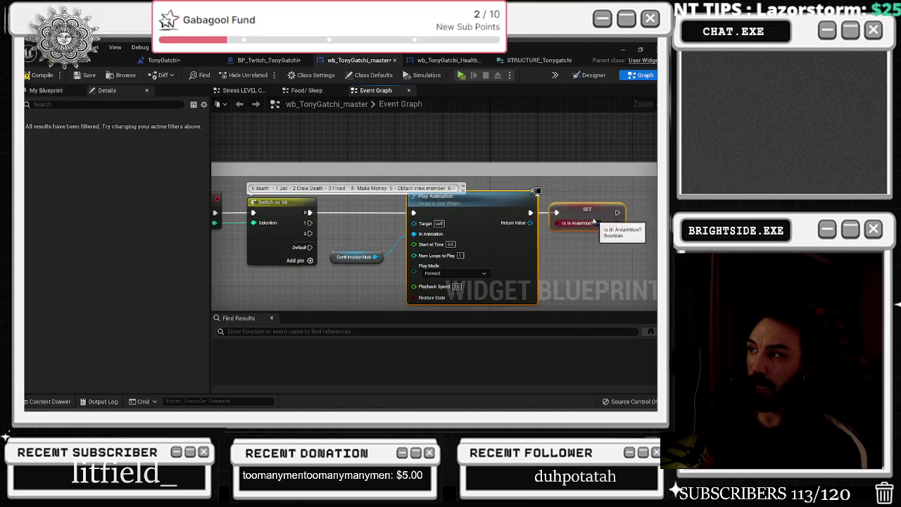
drag(587, 209, 611, 209)
drag(352, 257, 382, 293)
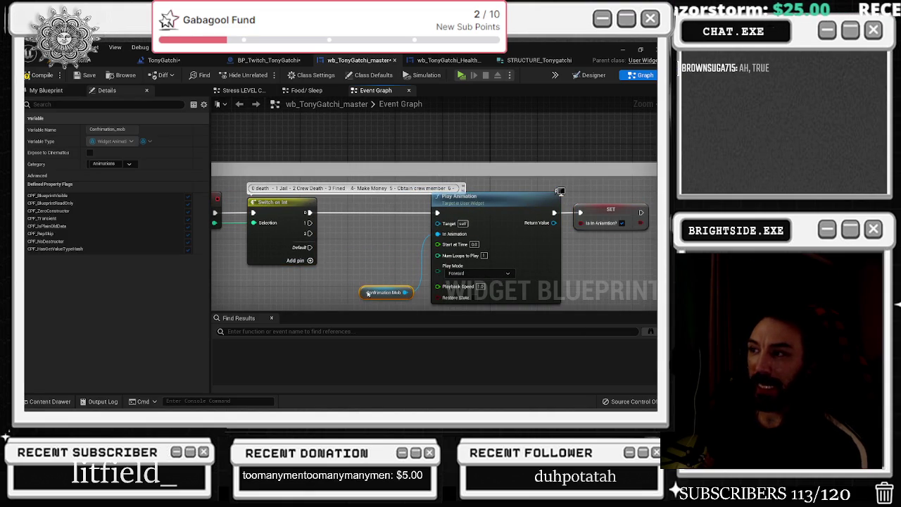
drag(310, 237, 381, 230)
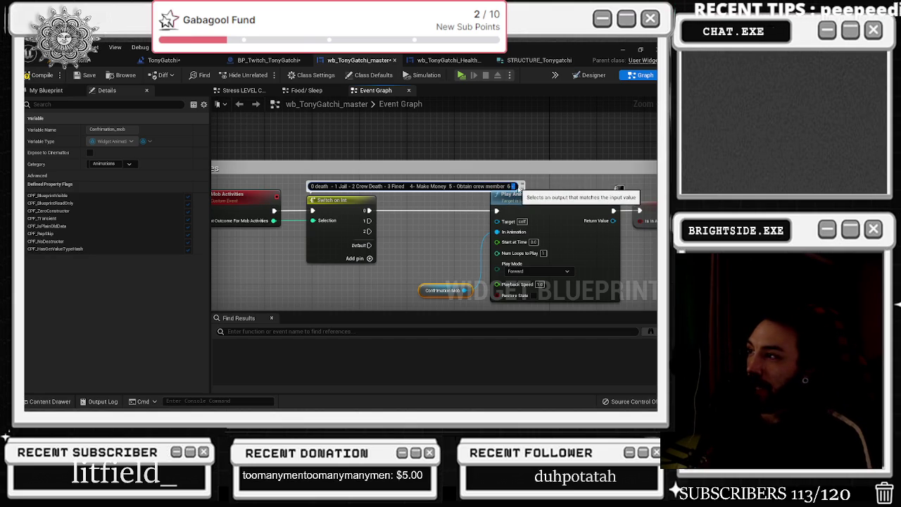
Step: Type the sixth outcome, 'Meet goomah', after '6 -' in the Switch node's note
text(Meet st)
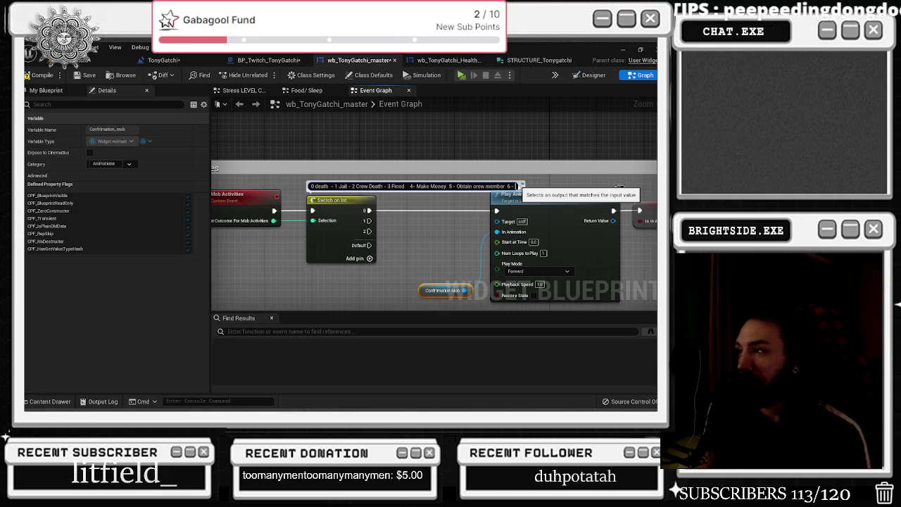
text(reamer)
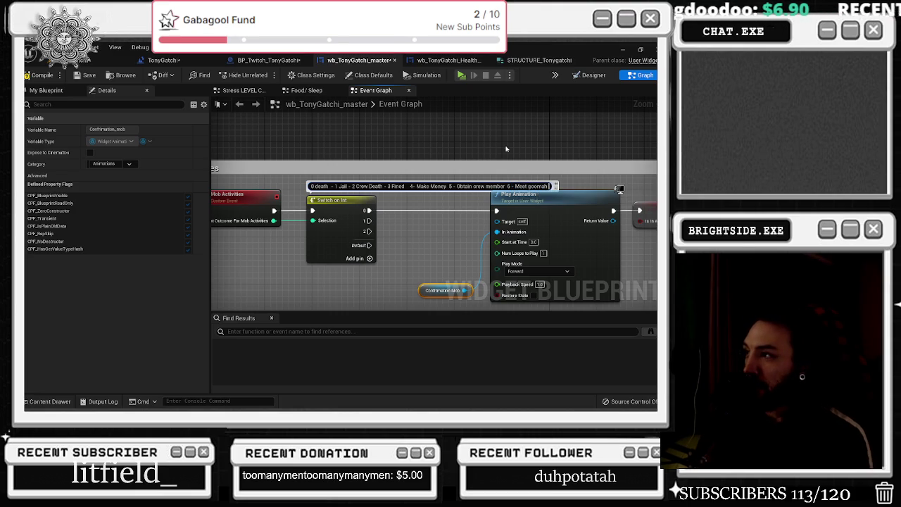
drag(518, 187, 396, 184)
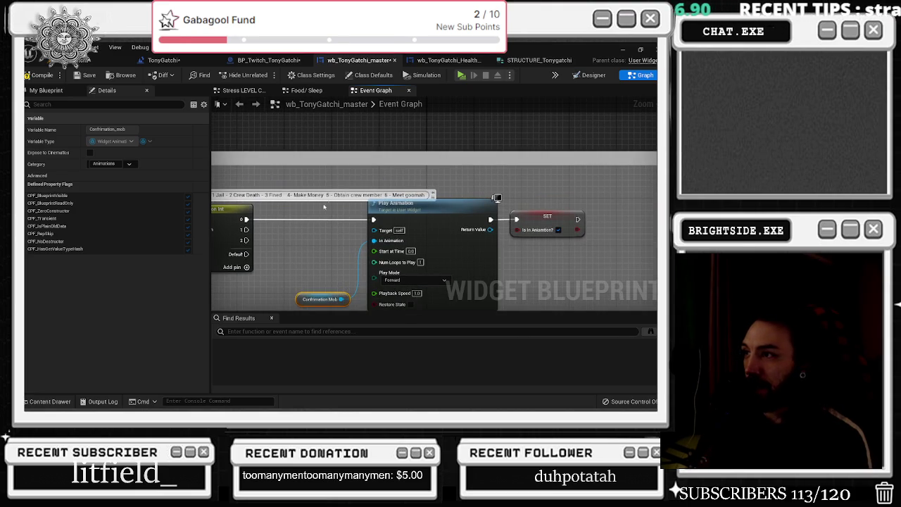
Step: Select the Switch on Int, SET, Confirmation Mob and Play Animation nodes in the mob activities chain
drag(323, 206, 398, 212)
click(323, 214)
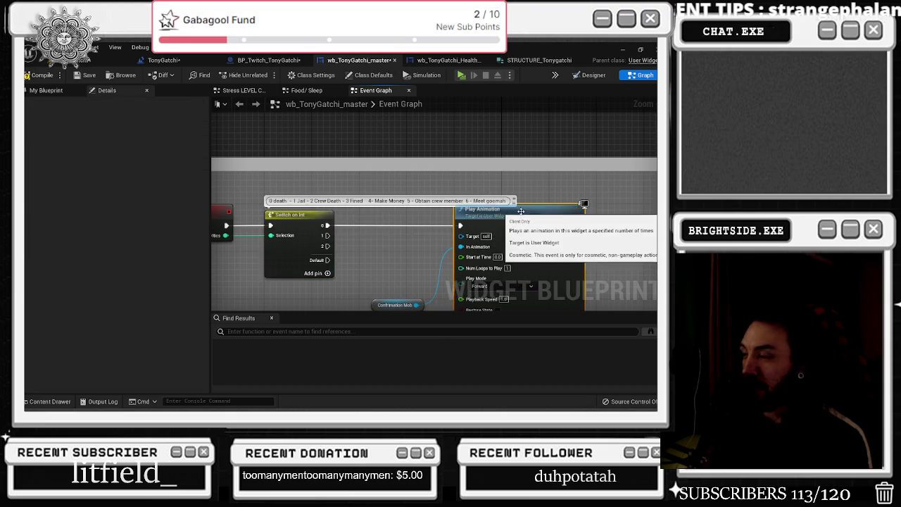
click(510, 225)
drag(319, 209, 469, 195)
click(379, 293)
scroll(378, 292, down, 2)
scroll(374, 299, down, 4)
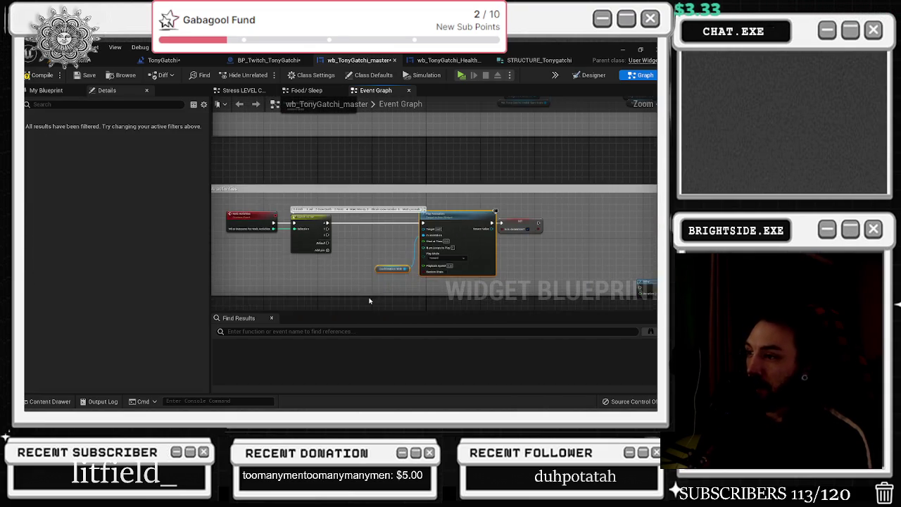
scroll(485, 260, up, 2)
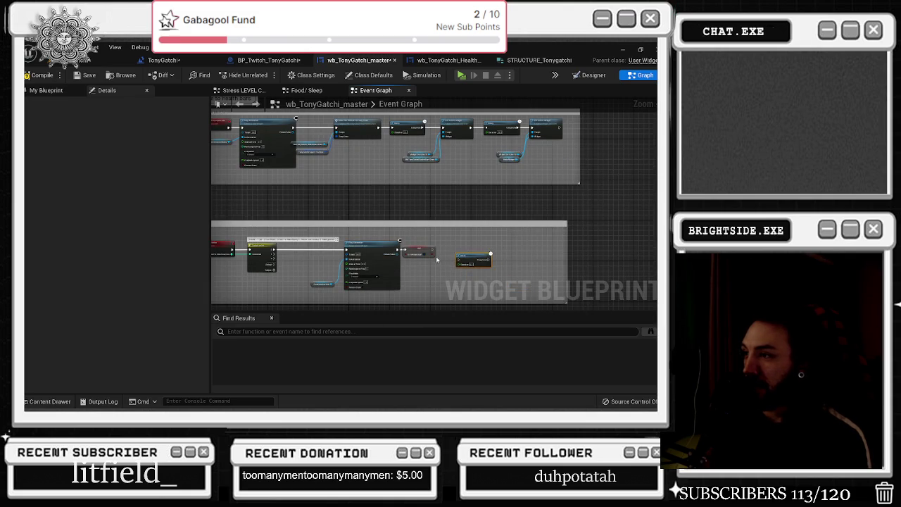
scroll(384, 267, up, 3)
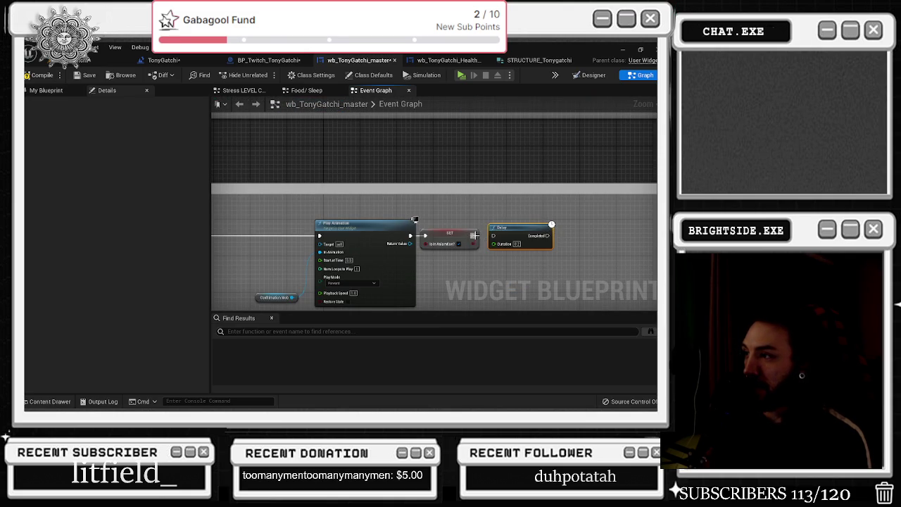
drag(244, 260, 434, 229)
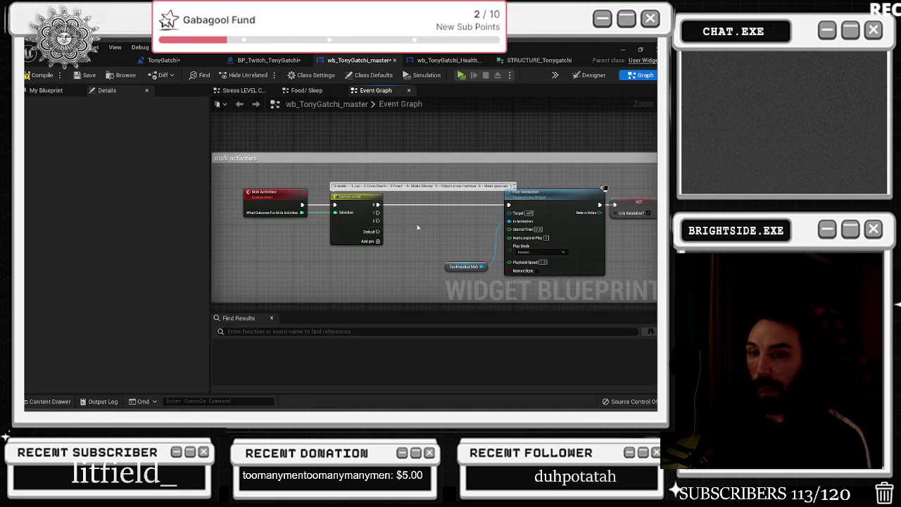
scroll(331, 208, up, 1)
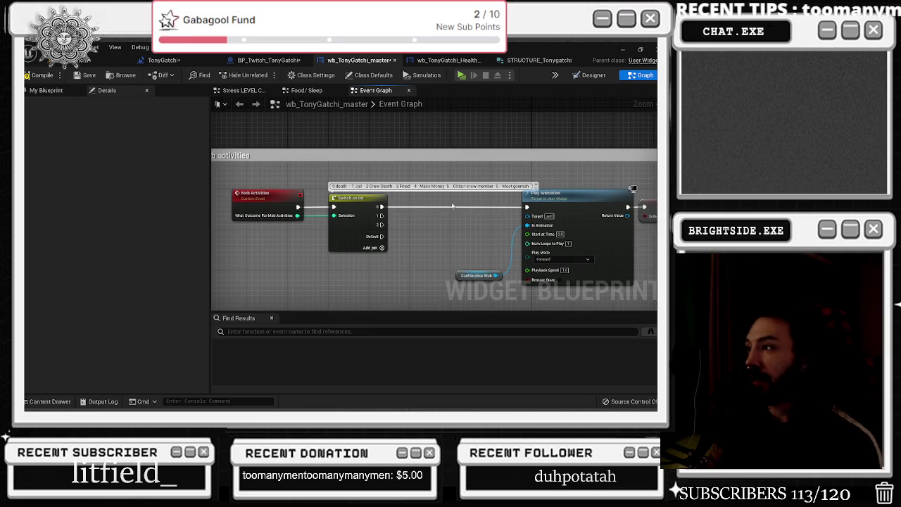
mouse_move(386, 238)
mouse_down()
mouse_move(467, 288)
mouse_move(405, 289)
mouse_up()
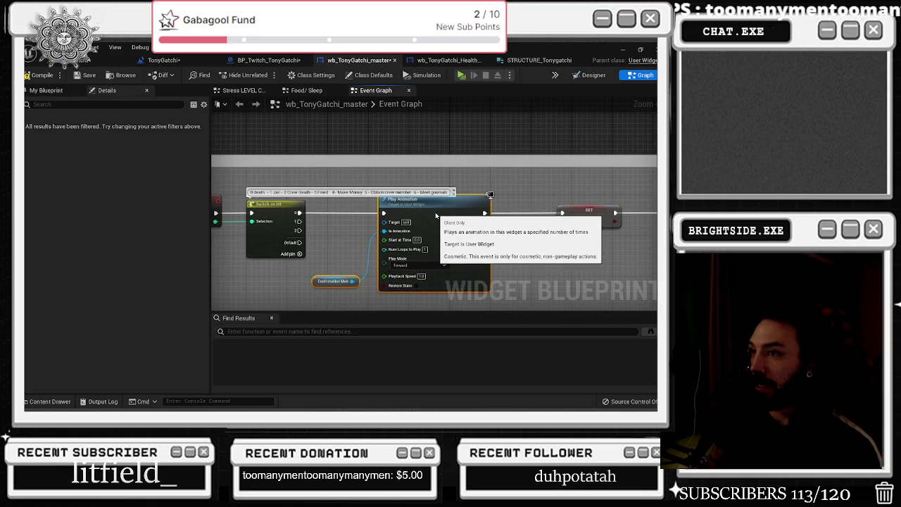
Step: Move Play Animation ahead of Switch on Int and wire its execution output into it
drag(299, 212, 562, 213)
drag(449, 197, 250, 246)
drag(271, 204, 404, 204)
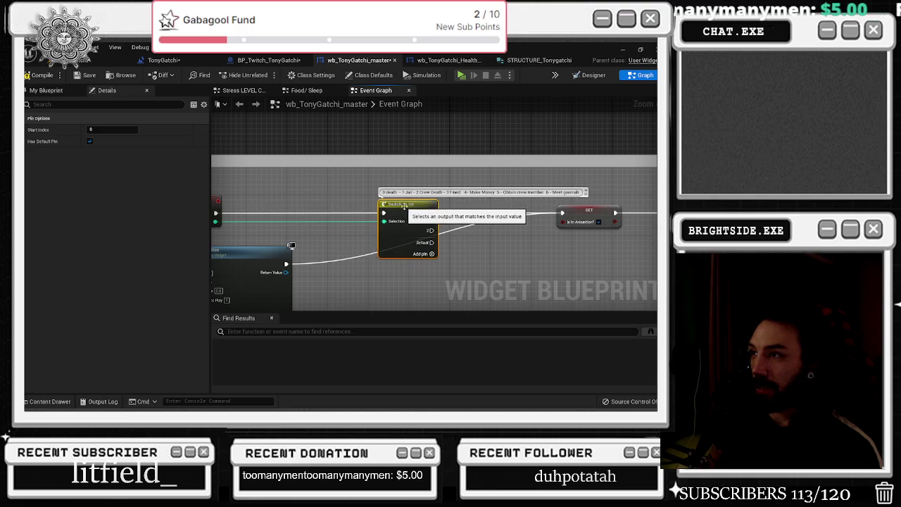
drag(219, 257, 276, 206)
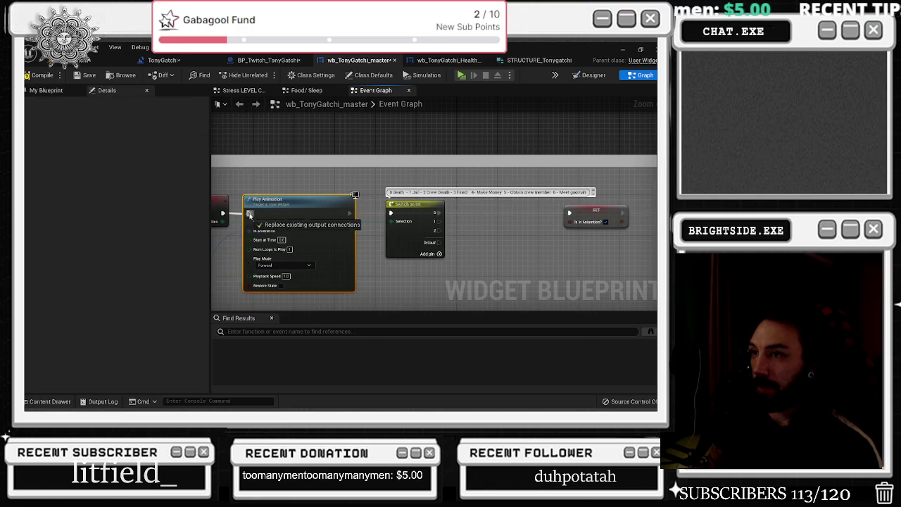
drag(392, 214, 391, 212)
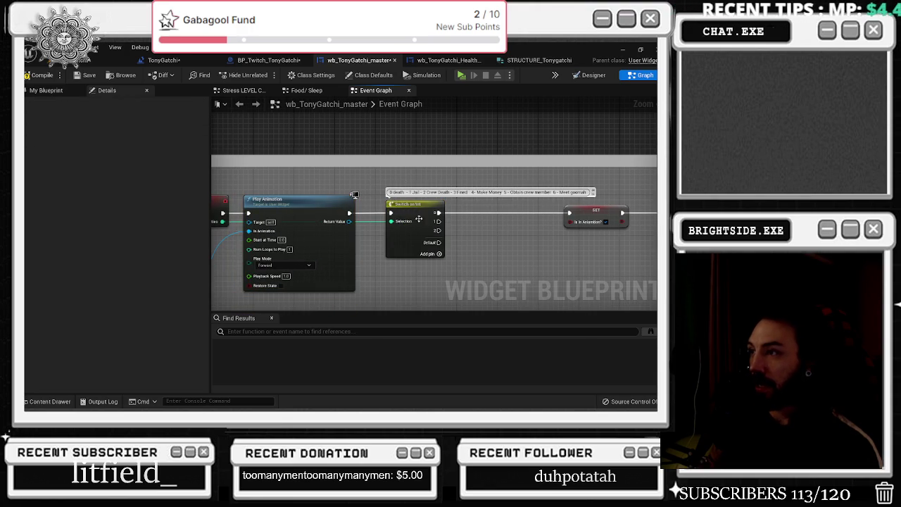
Step: Place SET between Play Animation and Switch on Int, wired into the Switch's execution input
mouse_move(542, 221)
mouse_down()
mouse_move(444, 227)
mouse_move(389, 288)
mouse_up()
drag(362, 210, 449, 210)
mouse_move(390, 287)
mouse_down()
mouse_move(342, 217)
mouse_move(425, 219)
mouse_up()
drag(563, 267, 421, 268)
Step: Route Switch output 0 into a new Sequence node placed ahead of the Delay
mouse_move(331, 218)
mouse_down()
mouse_move(542, 218)
mouse_move(428, 216)
mouse_move(507, 224)
mouse_up()
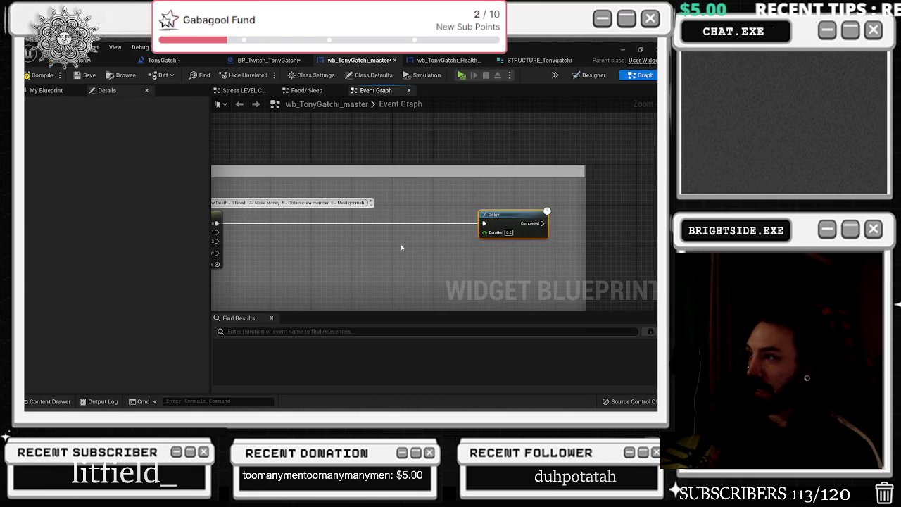
drag(457, 242, 507, 229)
click(476, 204)
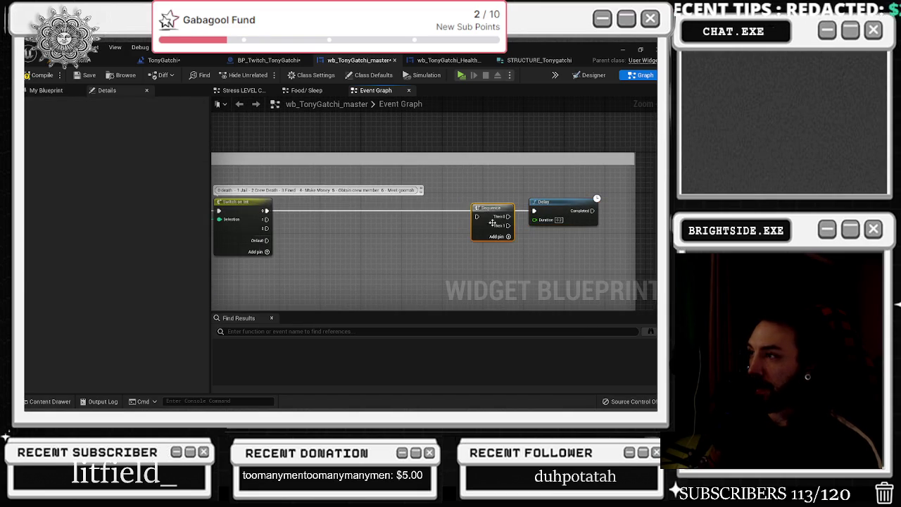
shift+click(533, 211)
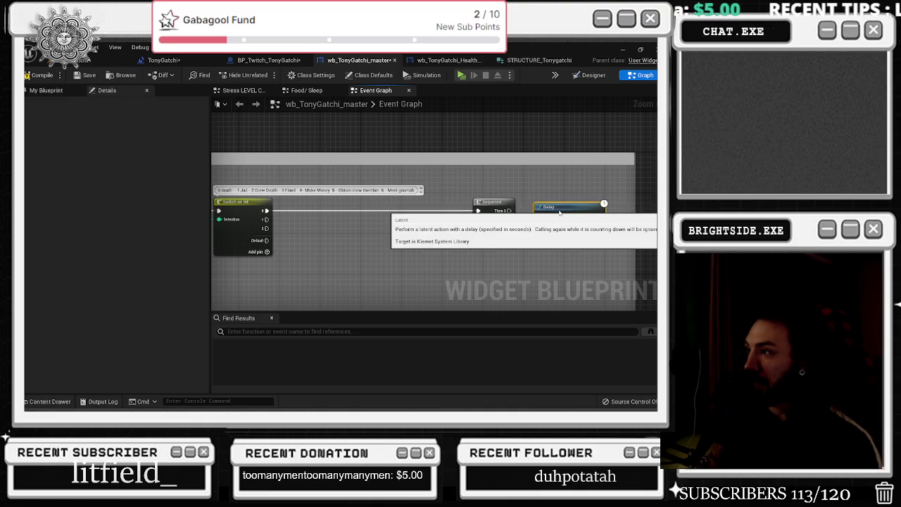
mouse_move(600, 223)
mouse_down()
mouse_move(605, 232)
mouse_move(211, 235)
mouse_move(176, 223)
mouse_move(424, 236)
mouse_move(467, 211)
mouse_move(255, 190)
mouse_up()
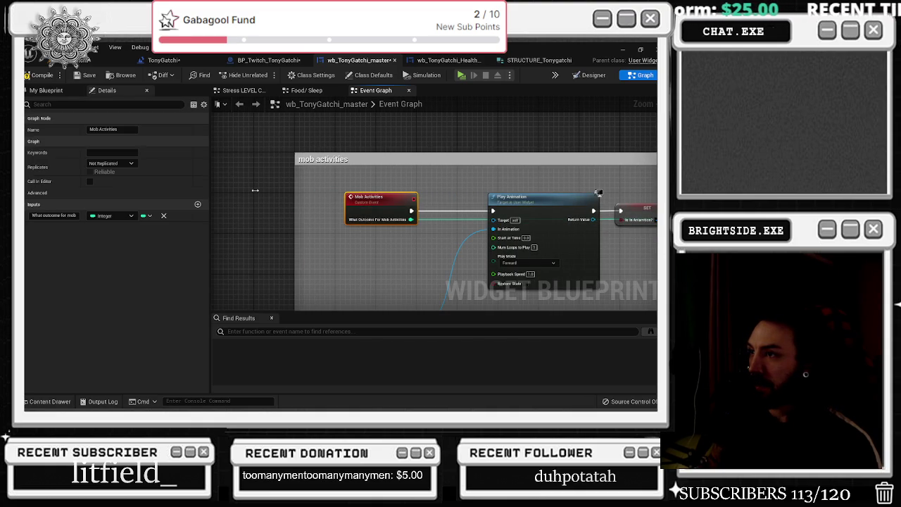
Step: Shift the Mob Activities event left, add a Do Once node, and reposition the Delay
mouse_move(372, 200)
mouse_down()
mouse_move(286, 200)
mouse_move(362, 220)
mouse_move(344, 213)
mouse_move(401, 207)
mouse_up()
text(do once)
key(Return)
mouse_move(627, 221)
mouse_down()
mouse_move(232, 257)
mouse_move(331, 248)
mouse_move(291, 236)
mouse_move(221, 262)
mouse_up()
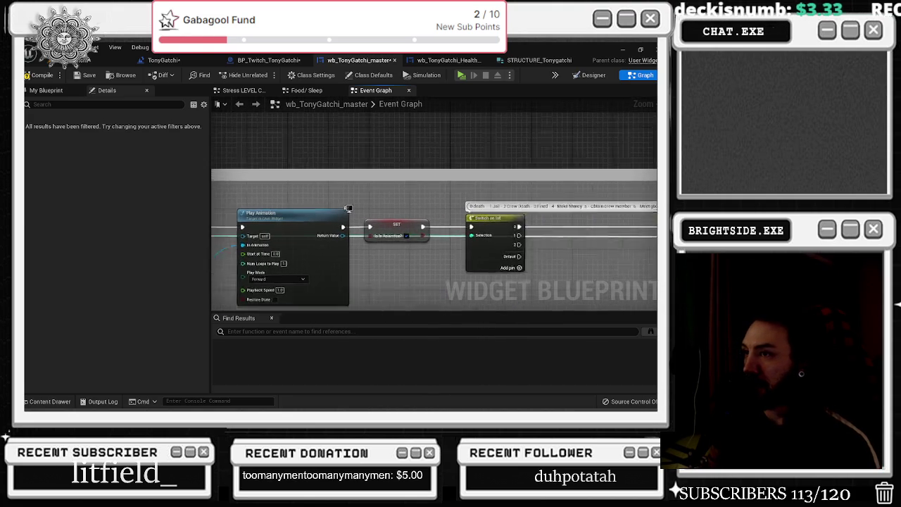
Step: Drag the Sequence and Delay nodes further right, clear of the Set Brush node
scroll(396, 234, down, 5)
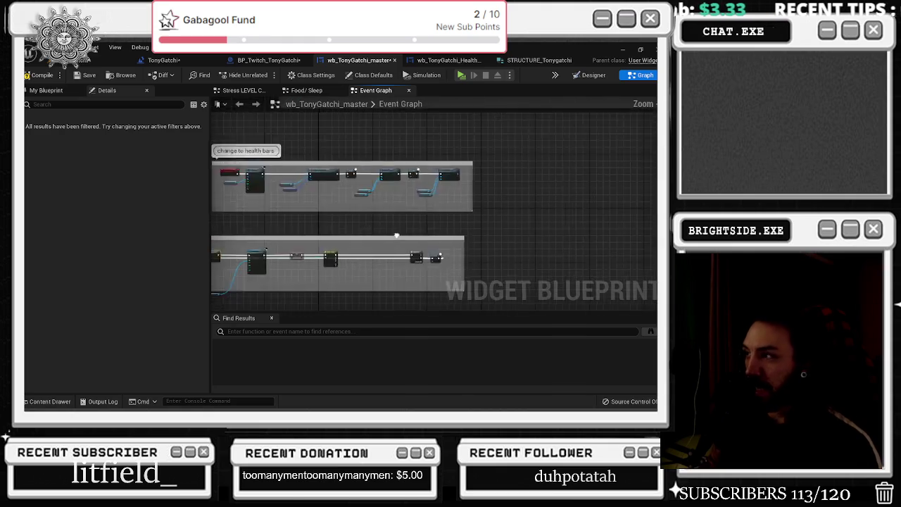
scroll(267, 221, up, 3)
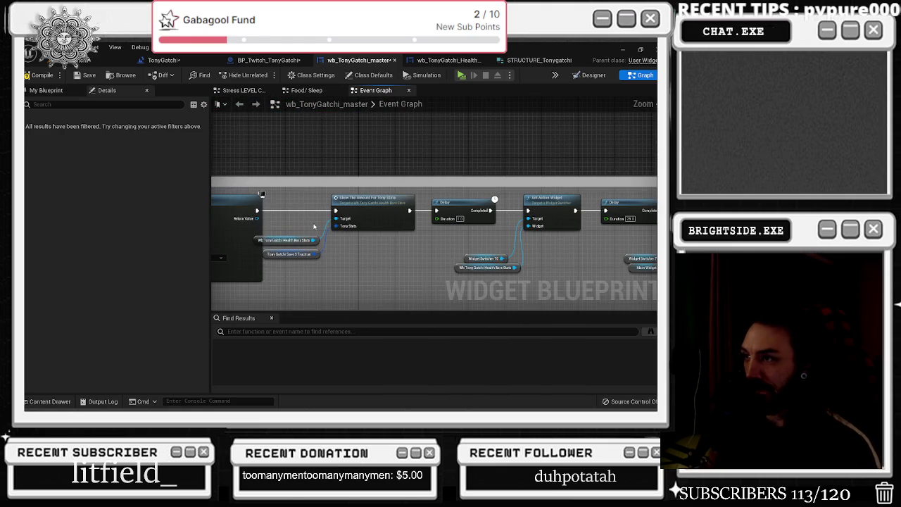
drag(309, 226, 499, 207)
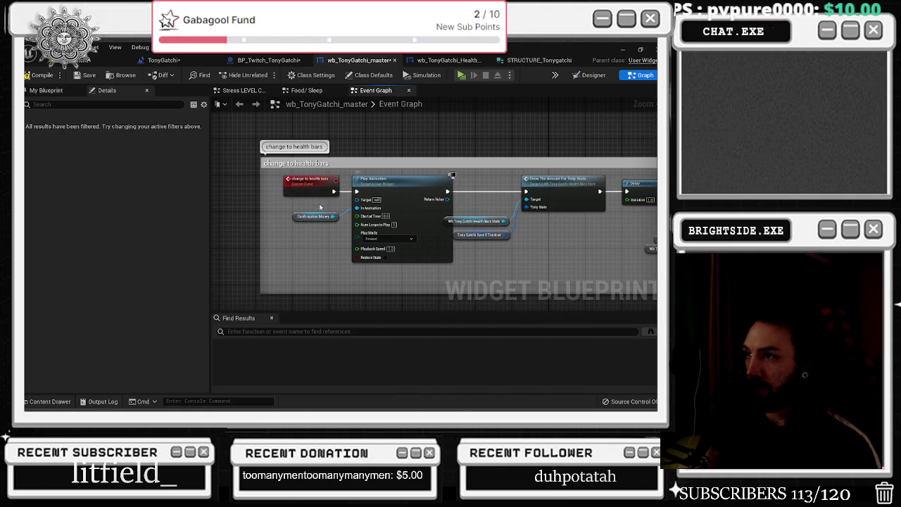
drag(341, 214, 394, 257)
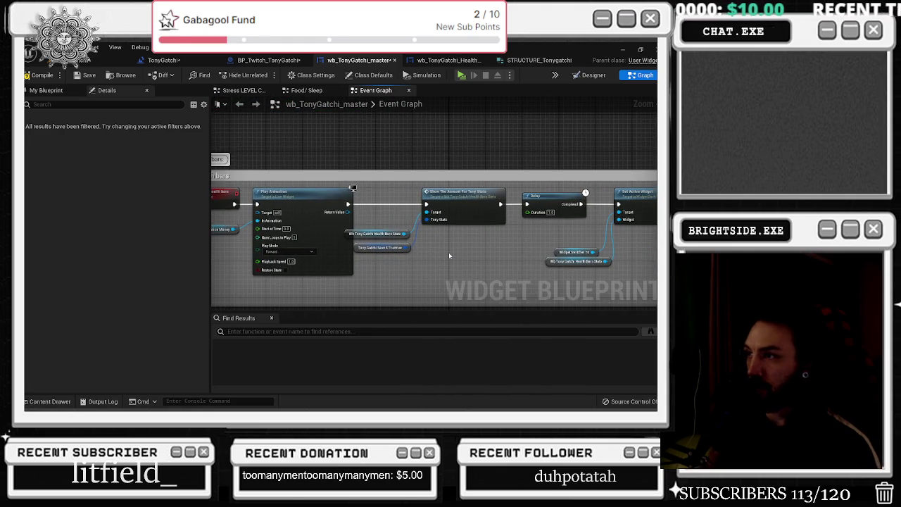
drag(449, 257, 327, 251)
mouse_move(229, 182)
mouse_down()
mouse_move(324, 286)
mouse_move(385, 212)
mouse_up()
scroll(385, 213, up, 1)
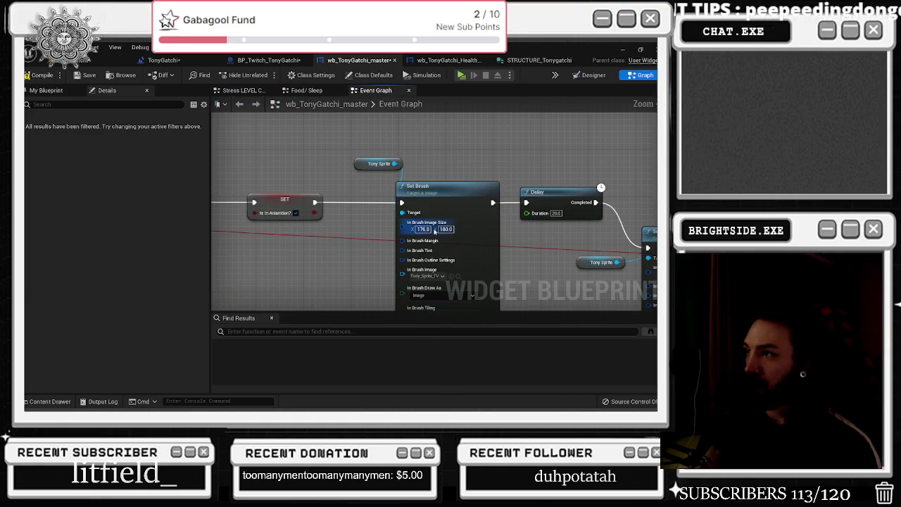
scroll(373, 157, down, 5)
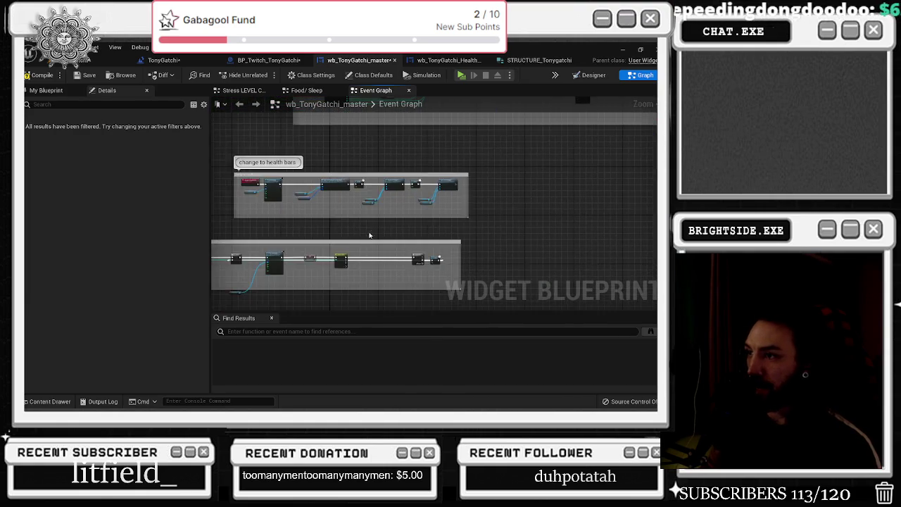
scroll(379, 234, up, 5)
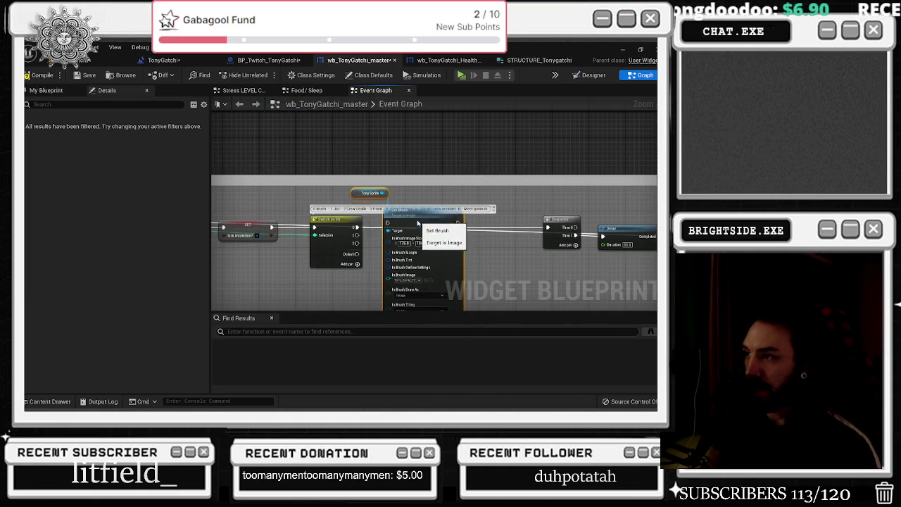
scroll(451, 215, up, 3)
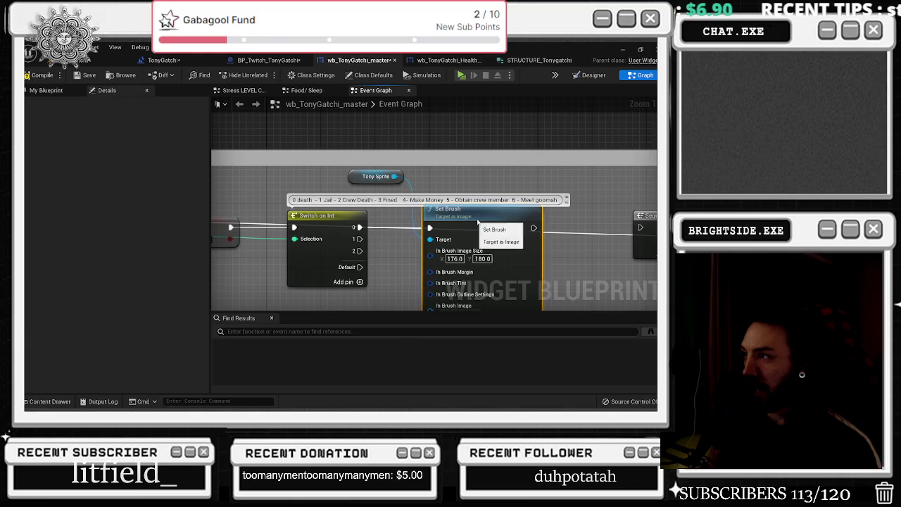
drag(444, 225, 332, 222)
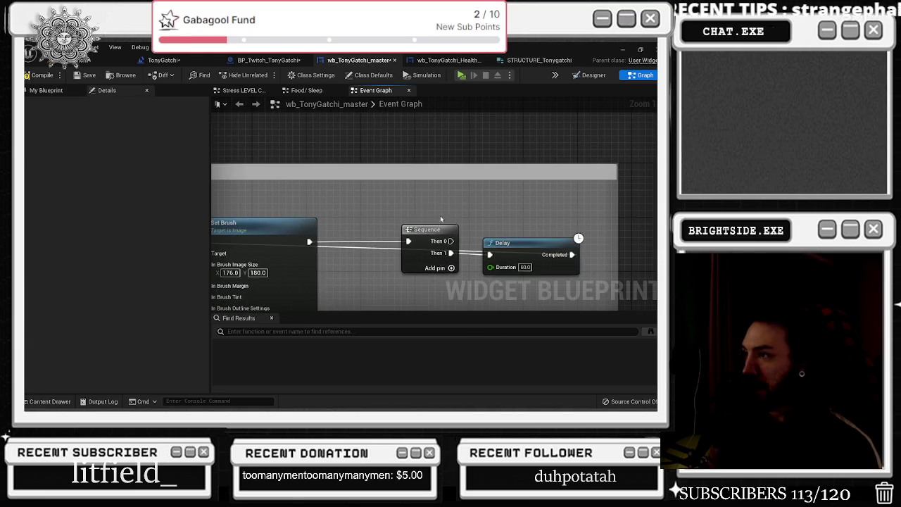
drag(500, 254, 618, 257)
Step: Select the Tony Sprite Set Brush node and reveal its brush image inputs
drag(180, 251, 371, 248)
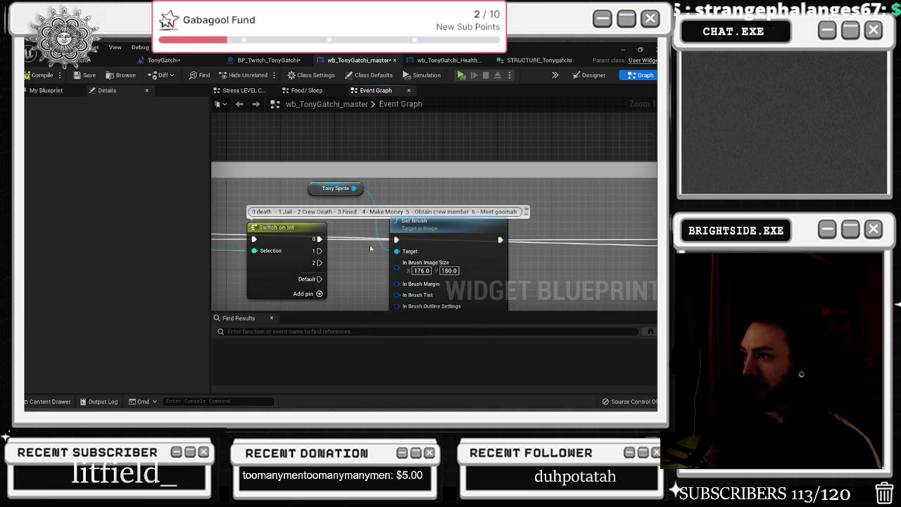
click(484, 235)
drag(622, 227, 489, 225)
scroll(489, 225, down, 2)
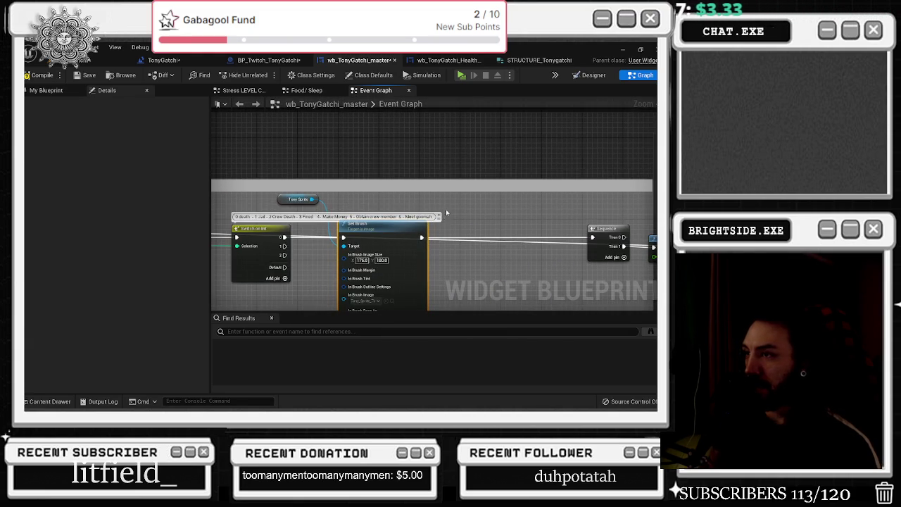
scroll(446, 212, down, 1)
drag(479, 212, 448, 175)
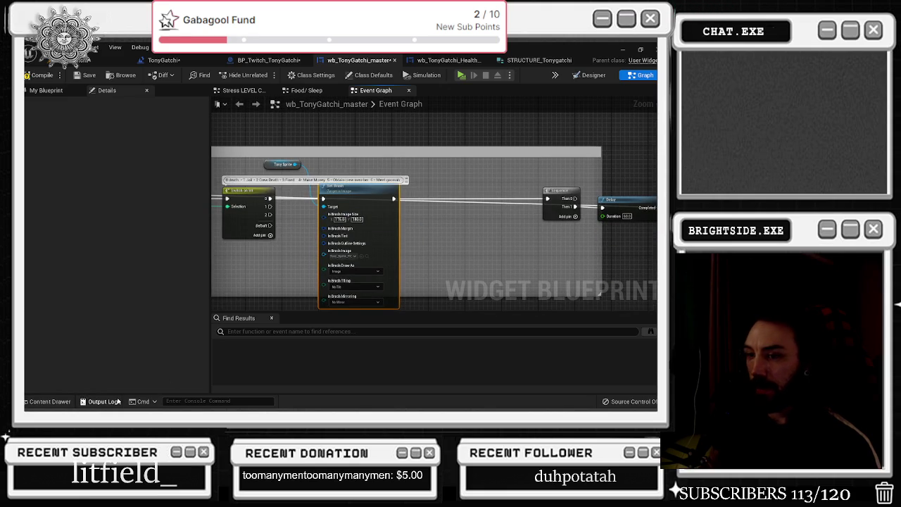
click(47, 401)
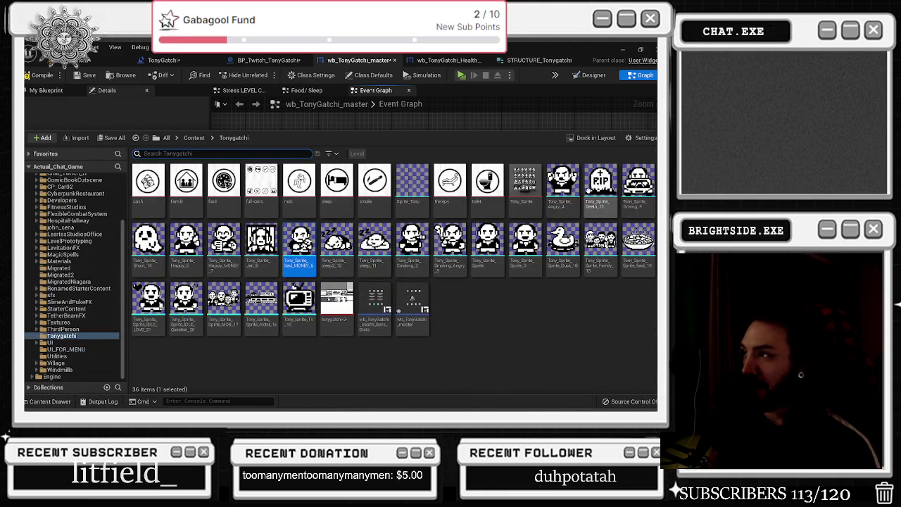
Step: Assign Tony_Sprite_Driving_9 as the Set Brush image and pick the Tony_Sprite_Sprite_MOB_17 sprite
click(638, 184)
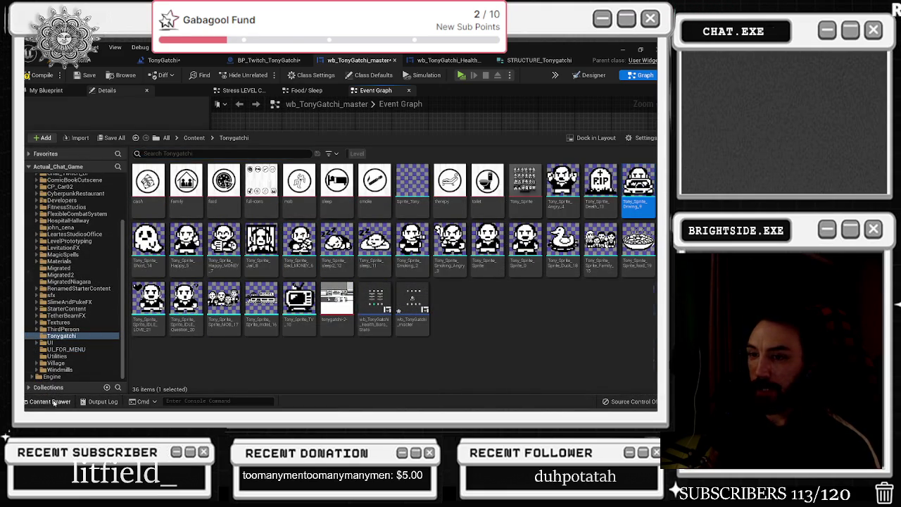
click(50, 401)
click(364, 265)
click(51, 401)
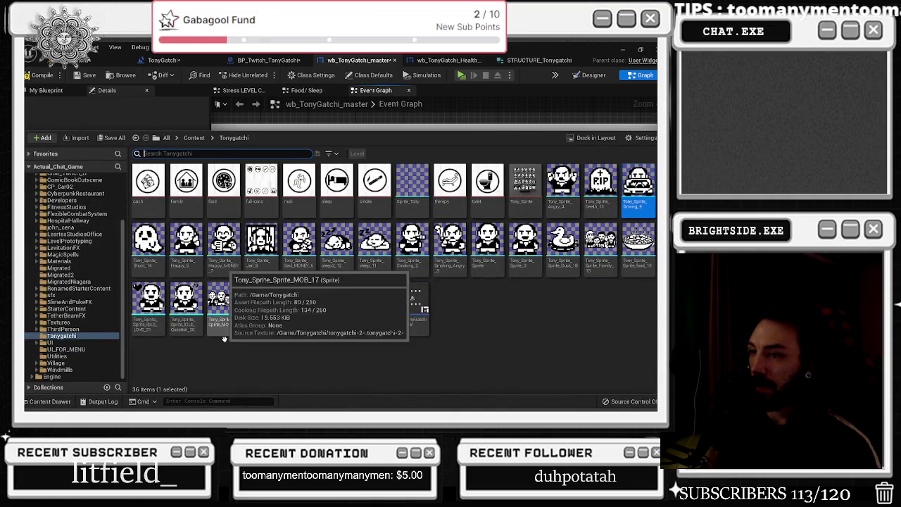
click(223, 310)
click(42, 403)
Step: Paste a duplicate Set Brush after the original and wire Tony Sprite to its Target
key(ctrl+v)
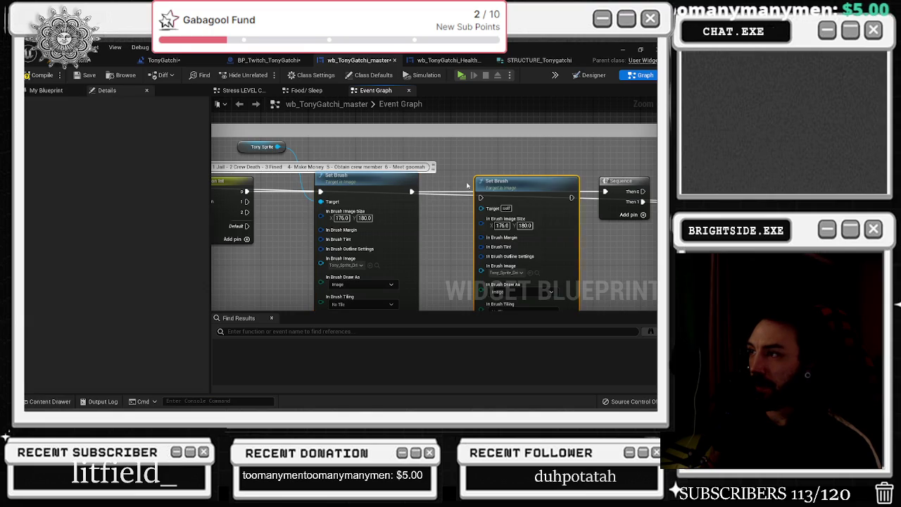
drag(524, 197, 530, 186)
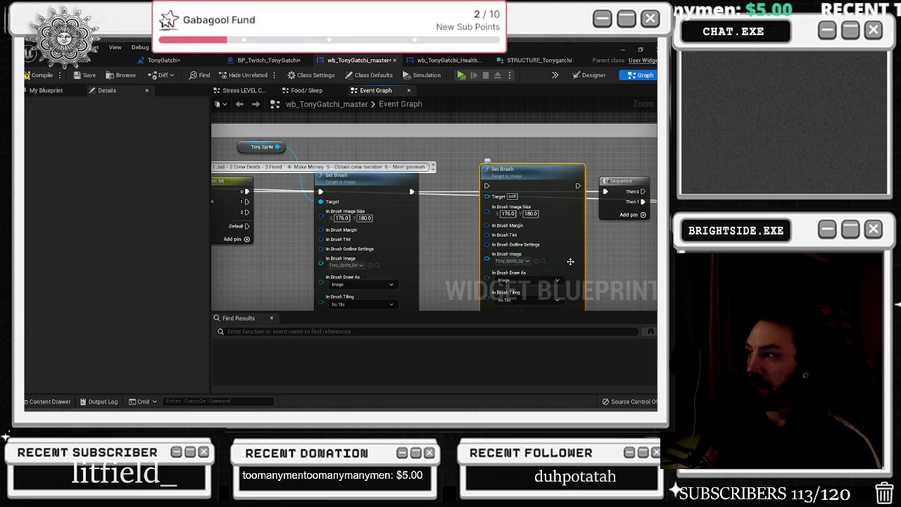
drag(558, 267, 516, 264)
mouse_move(235, 145)
mouse_down()
mouse_move(366, 159)
mouse_move(444, 193)
mouse_up()
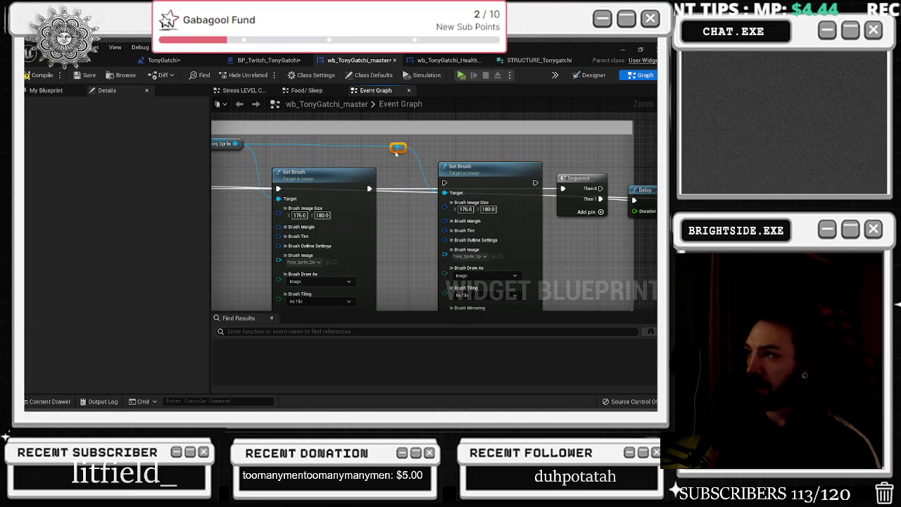
scroll(397, 153, down, 1)
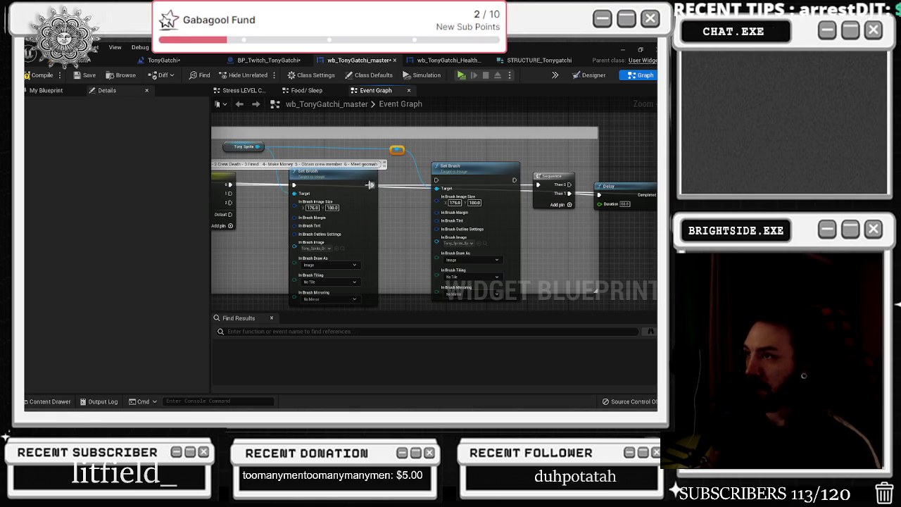
key(ctrl+z)
key(ctrl+z)
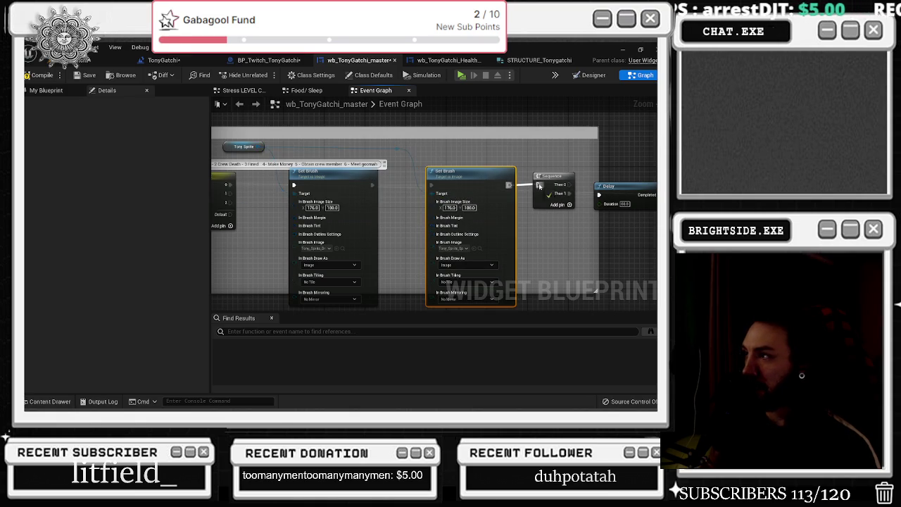
Step: Rearrange the Delay, Confirmation Mob, second Set Brush and Sequence, then add a Delay before the second brush
mouse_move(597, 187)
mouse_down()
mouse_move(653, 188)
mouse_move(605, 186)
mouse_move(562, 207)
mouse_up()
drag(427, 241, 655, 240)
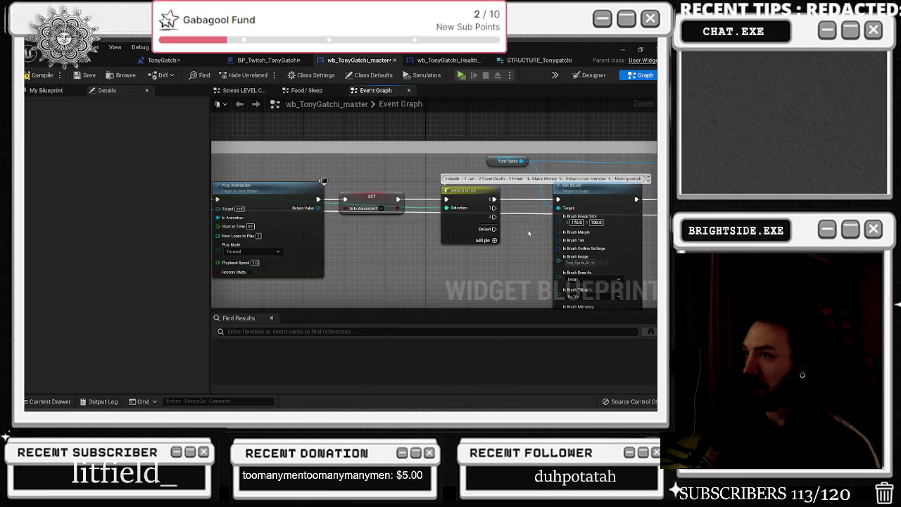
mouse_move(416, 215)
mouse_down()
mouse_move(413, 207)
mouse_move(397, 227)
mouse_move(190, 232)
mouse_move(231, 232)
mouse_up()
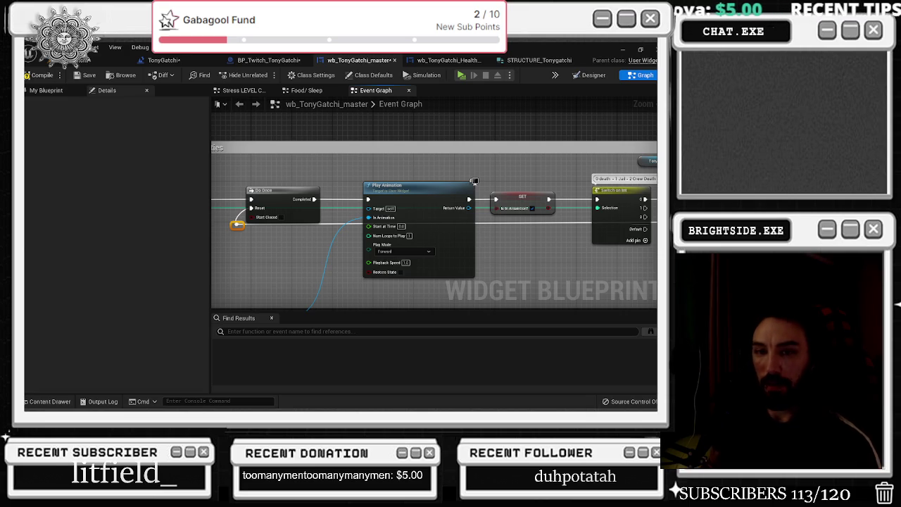
drag(282, 275, 212, 280)
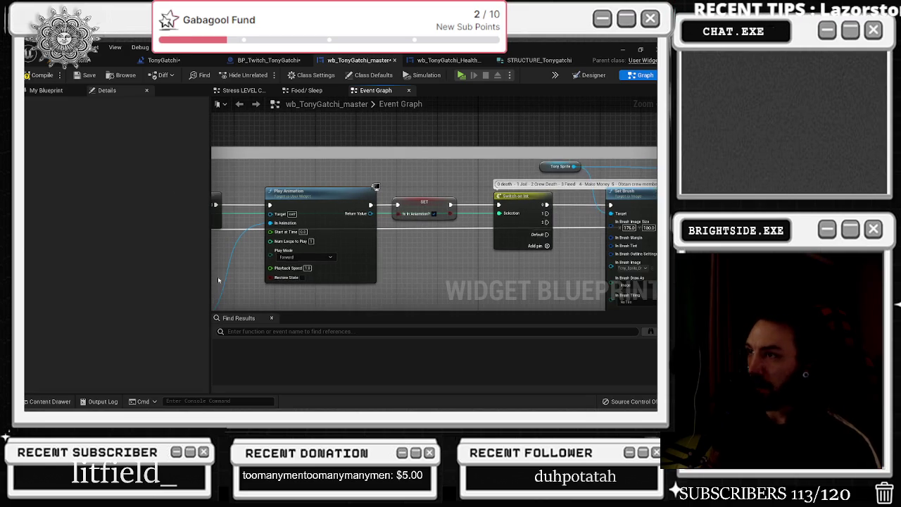
drag(360, 271, 468, 189)
drag(250, 245, 297, 190)
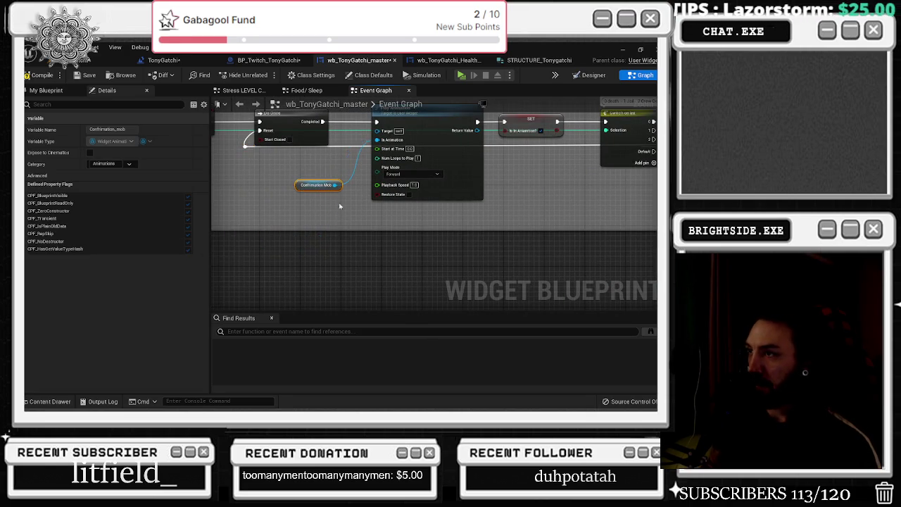
drag(344, 236, 66, 272)
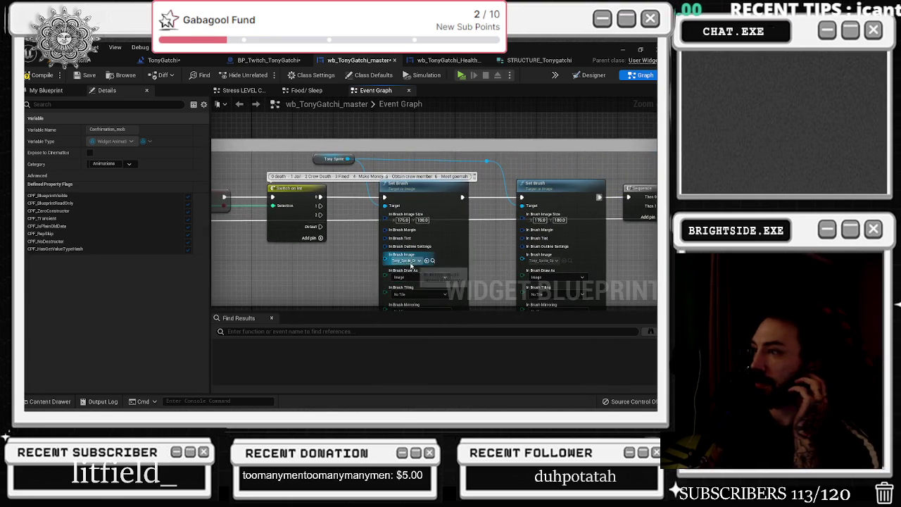
drag(454, 238, 231, 243)
drag(352, 188, 428, 188)
click(266, 192)
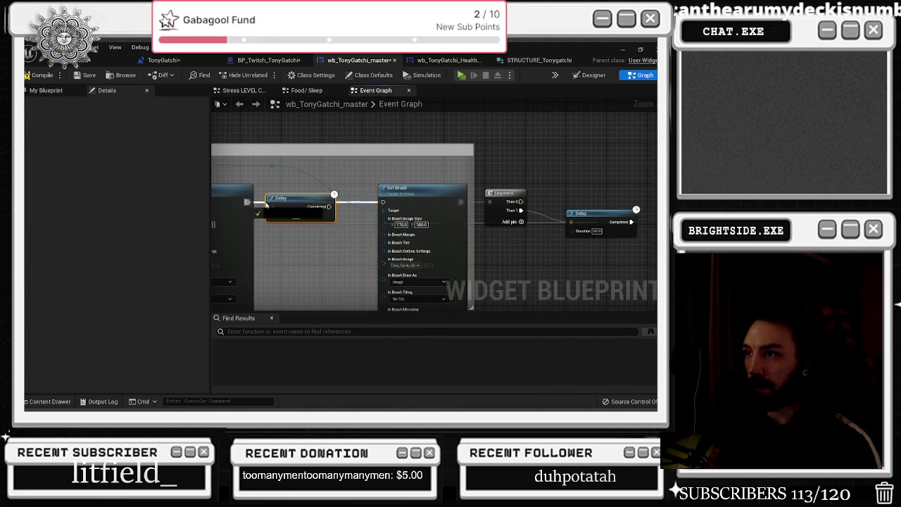
Step: Position the new Delay between the driving and mob Set Brush nodes
drag(247, 202, 272, 204)
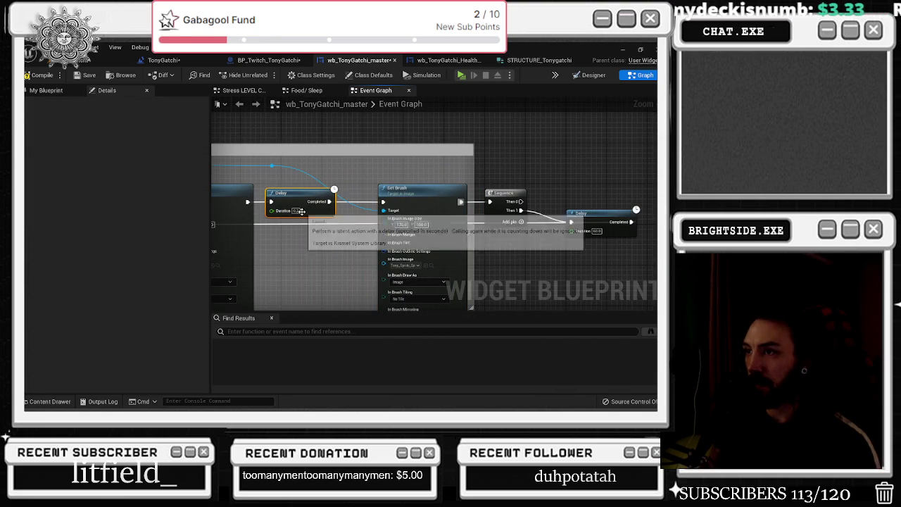
mouse_move(254, 174)
mouse_down()
mouse_move(323, 192)
mouse_move(383, 192)
mouse_up()
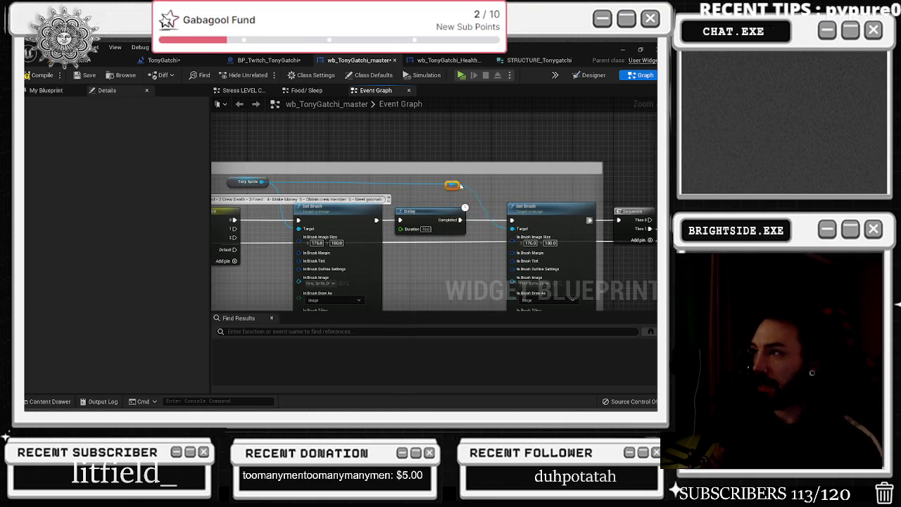
drag(461, 189, 527, 191)
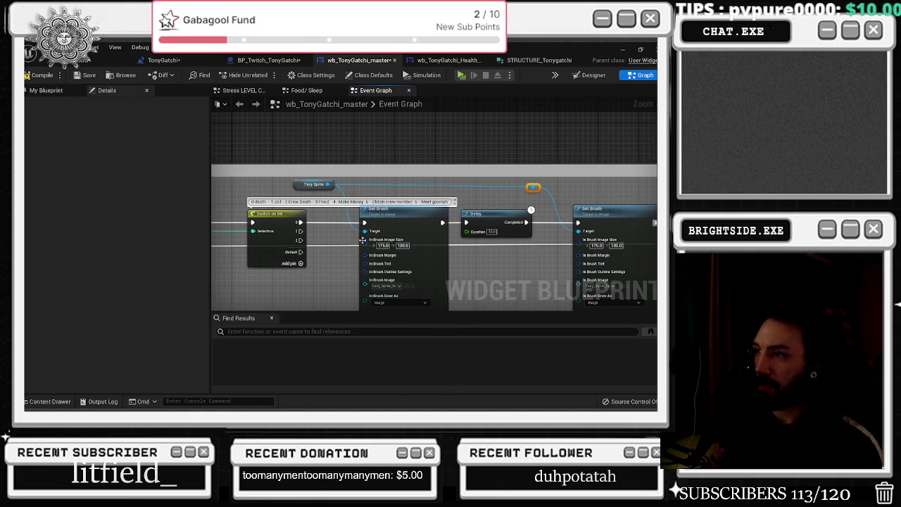
drag(465, 271, 392, 261)
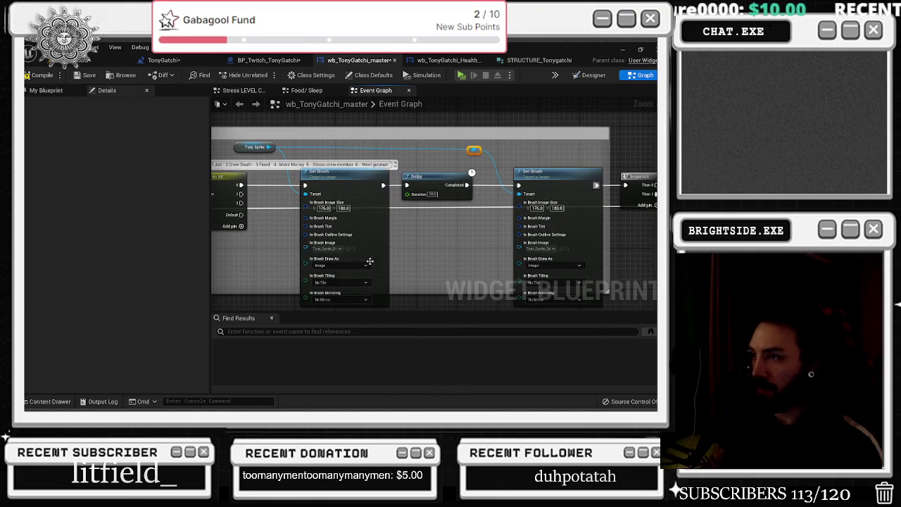
click(353, 250)
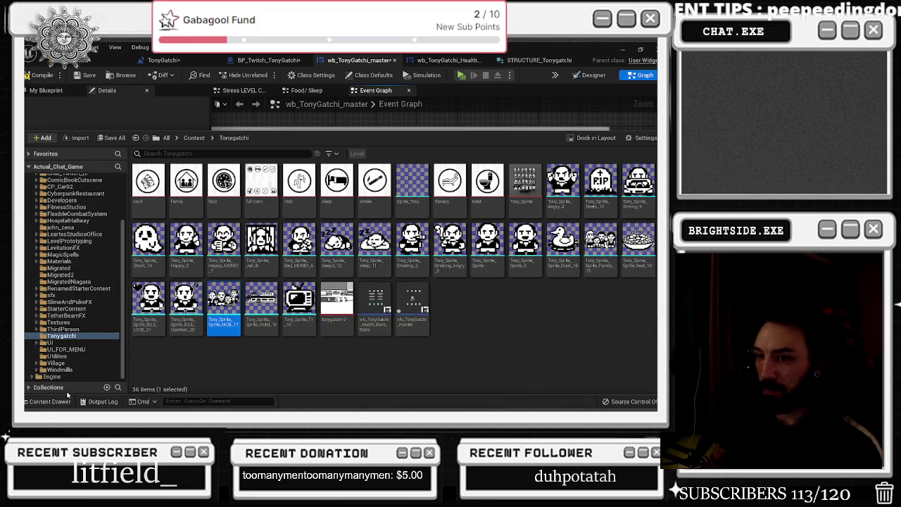
key(ctrl+space)
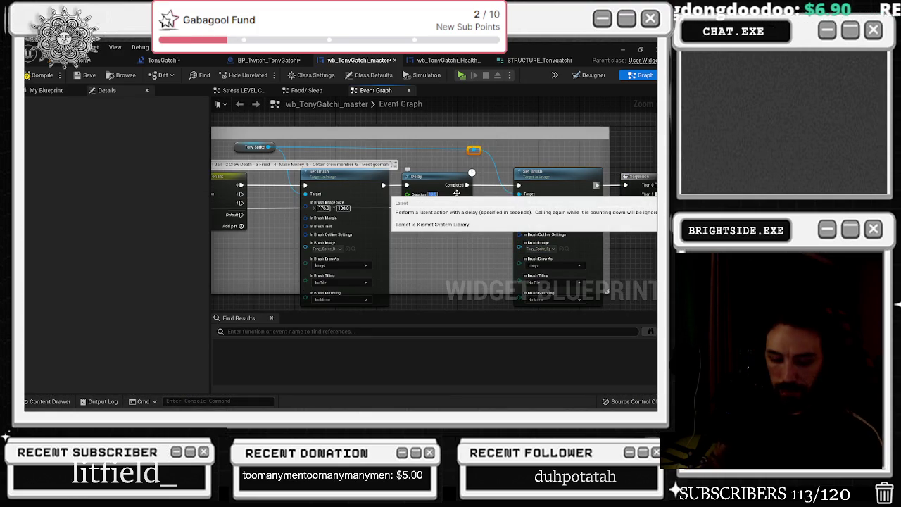
drag(457, 192, 462, 192)
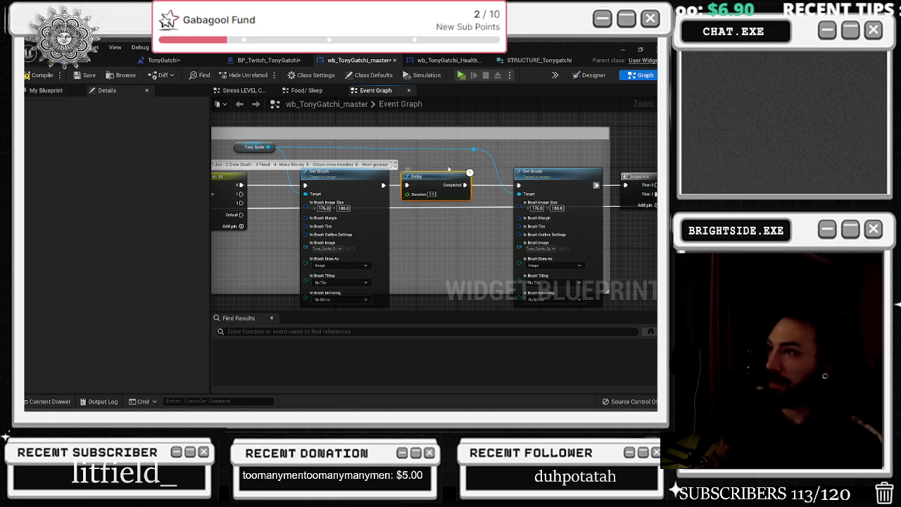
Step: Pan back to select the Switch on Int node, then clear the selection
mouse_move(645, 182)
mouse_down()
mouse_move(512, 190)
mouse_move(585, 181)
mouse_up()
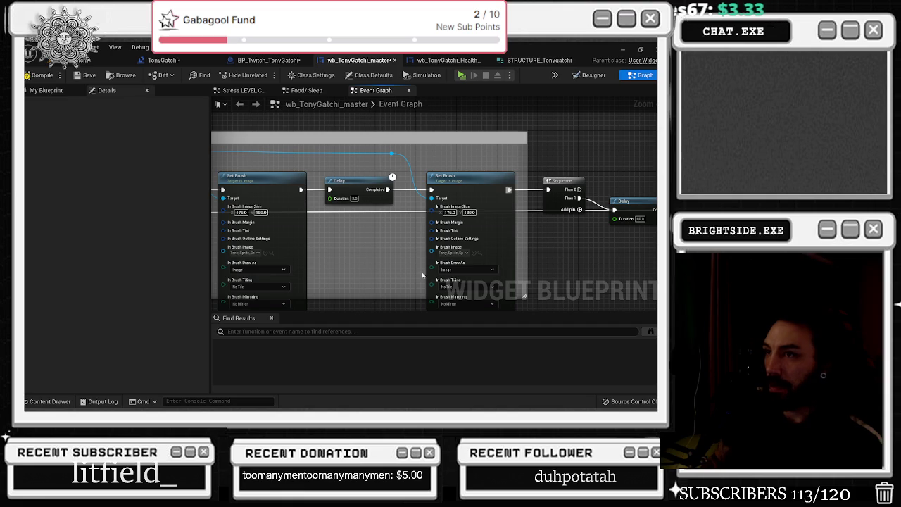
drag(367, 263, 481, 260)
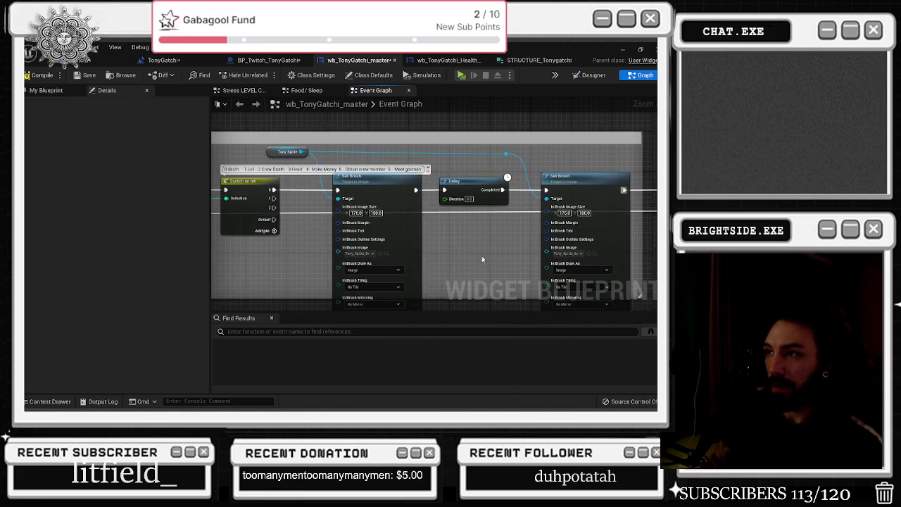
drag(286, 227, 345, 231)
click(303, 227)
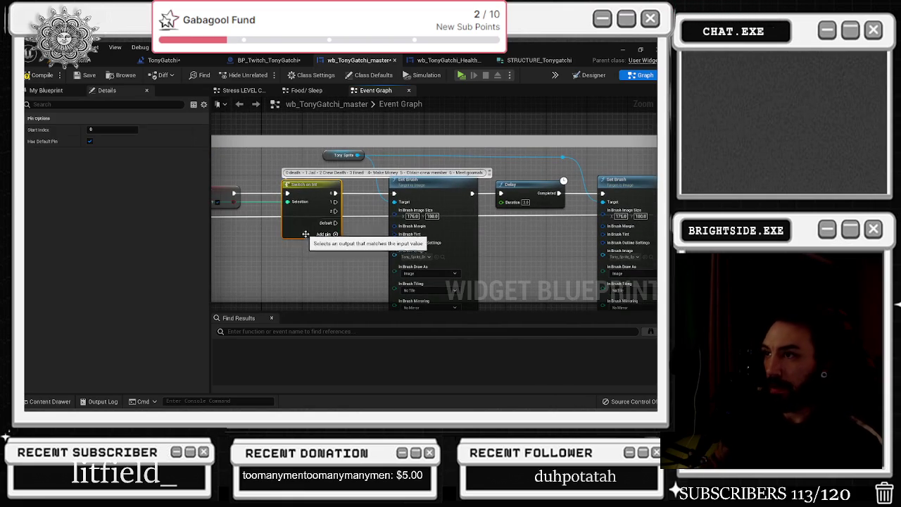
drag(301, 267, 497, 272)
scroll(386, 269, down, 3)
click(256, 238)
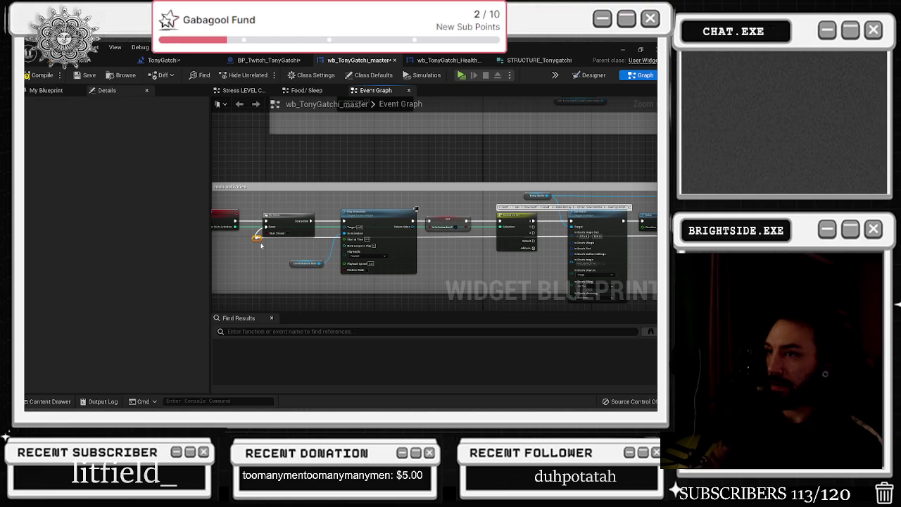
Step: Widen the mob activities comment and align it beneath the change to health bars box
scroll(371, 263, down, 4)
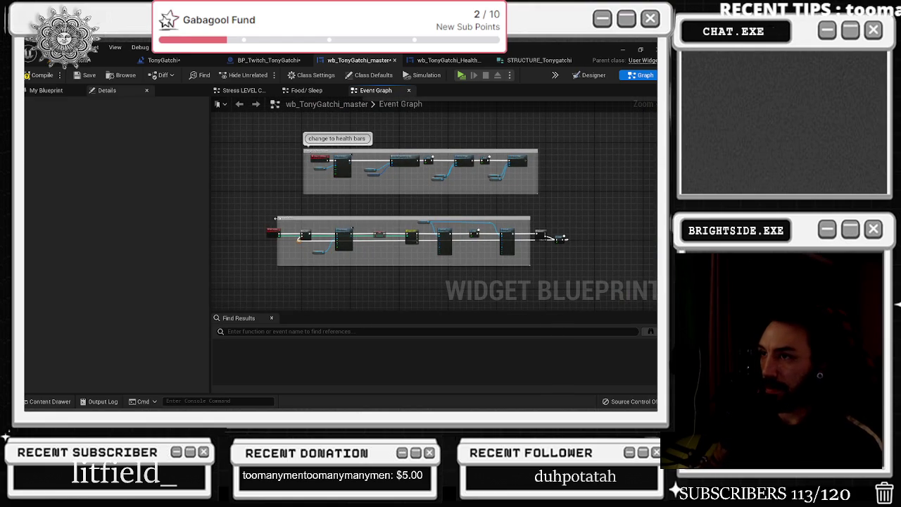
drag(530, 221, 579, 218)
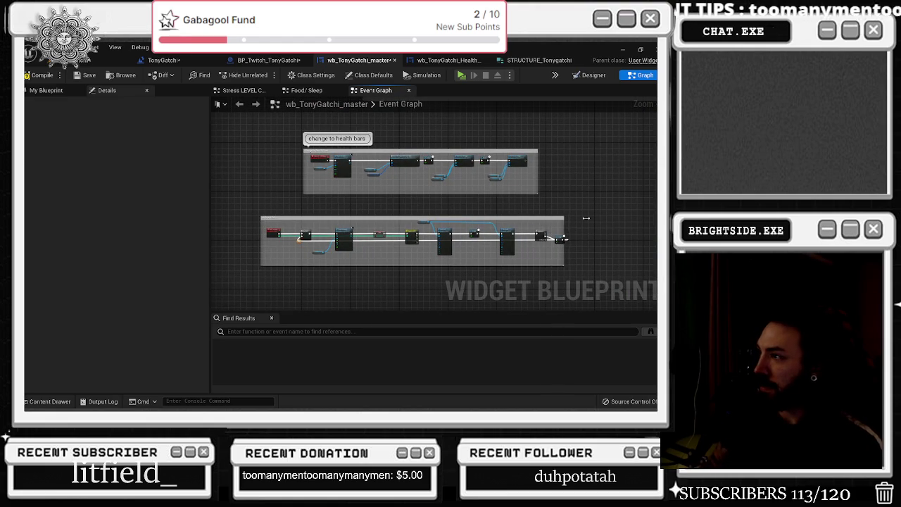
scroll(435, 224, up, 1)
scroll(440, 227, down, 1)
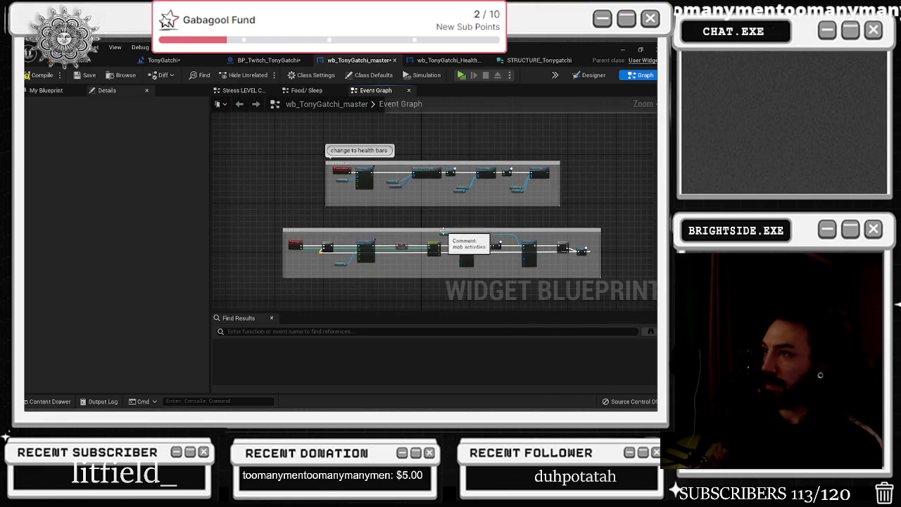
mouse_move(412, 231)
mouse_down()
mouse_move(471, 221)
mouse_move(456, 222)
mouse_up()
scroll(356, 218, down, 2)
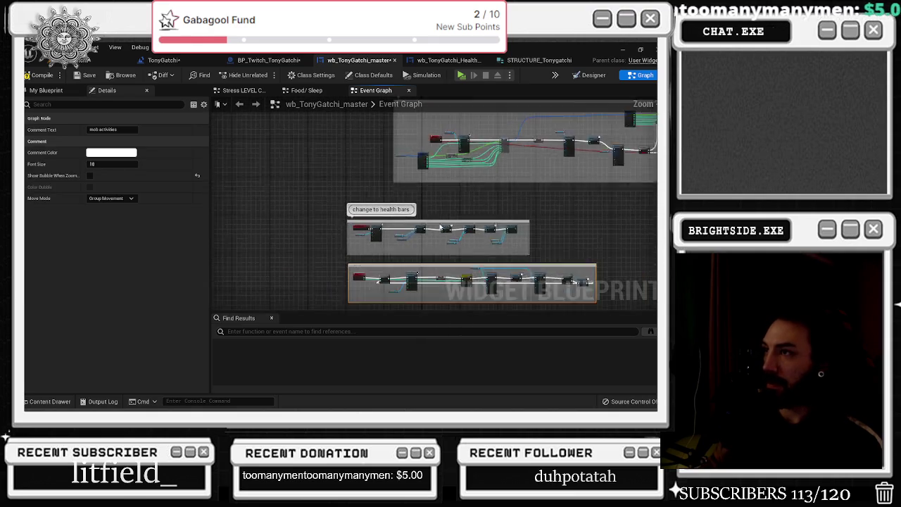
drag(355, 218, 560, 281)
drag(407, 210, 443, 207)
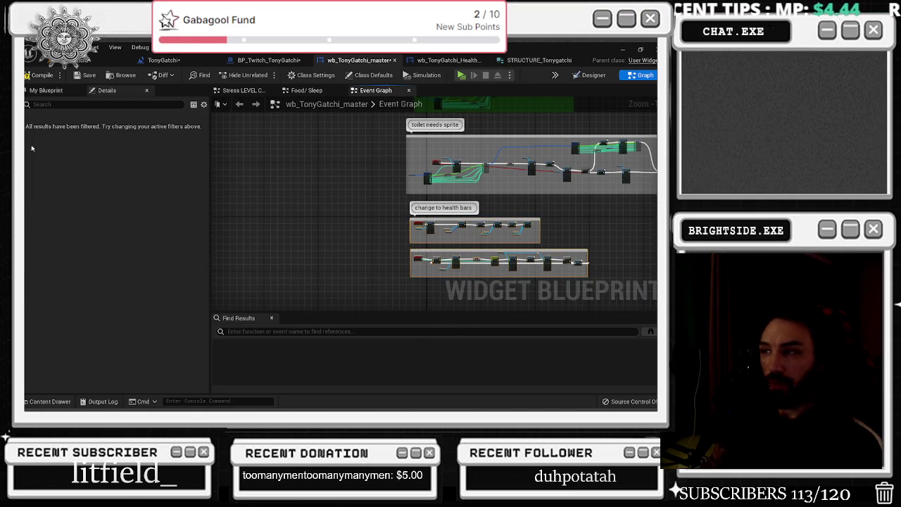
Step: Enable Show Bubble When Zoomed for the mob activities comment and lower its top edge
drag(301, 262, 217, 253)
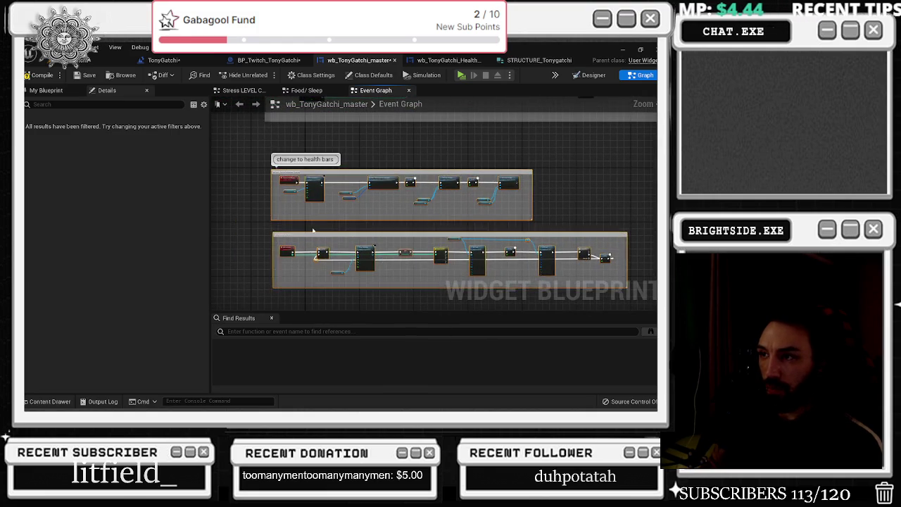
click(422, 238)
click(89, 176)
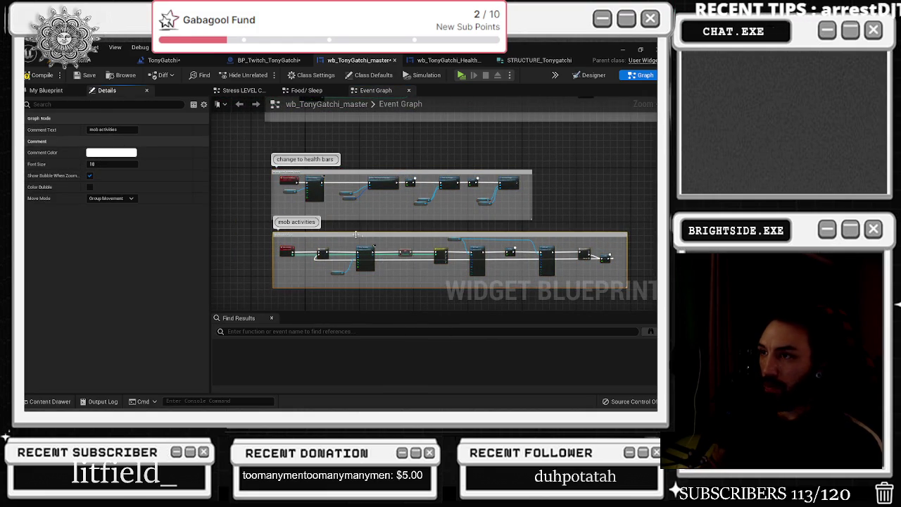
drag(360, 233, 359, 239)
scroll(359, 257, up, 3)
scroll(352, 257, up, 2)
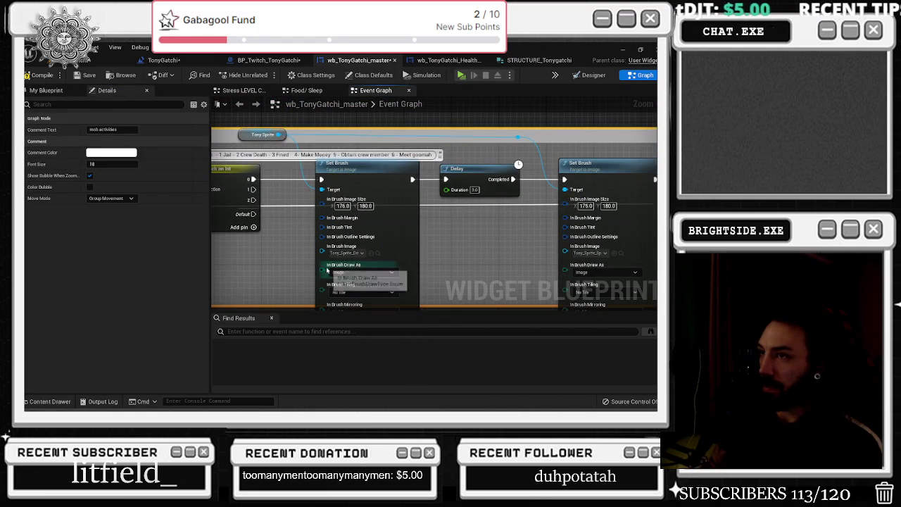
scroll(401, 253, down, 1)
scroll(405, 243, up, 1)
scroll(397, 233, down, 1)
scroll(429, 202, down, 1)
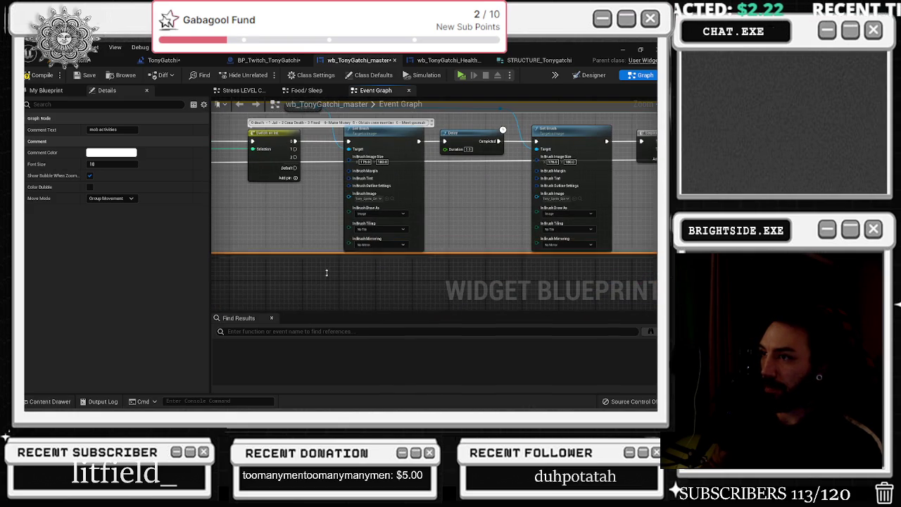
drag(326, 254, 401, 253)
drag(473, 173, 415, 183)
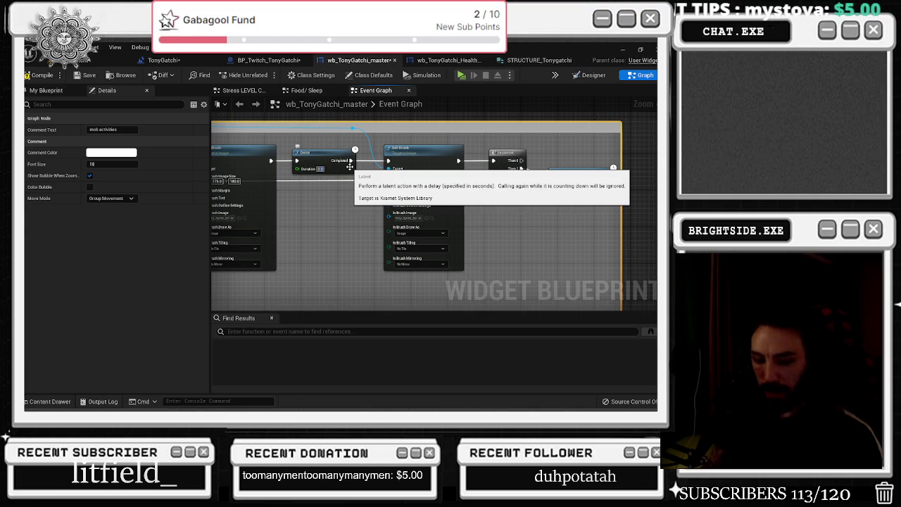
drag(338, 208, 293, 207)
drag(457, 196, 364, 230)
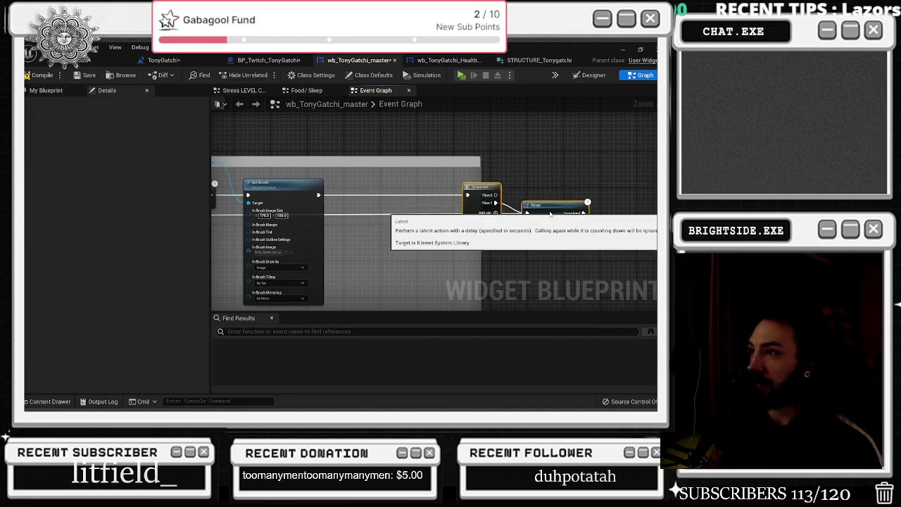
mouse_move(471, 220)
mouse_down()
mouse_move(582, 233)
mouse_move(392, 246)
mouse_move(337, 230)
mouse_move(404, 216)
mouse_up()
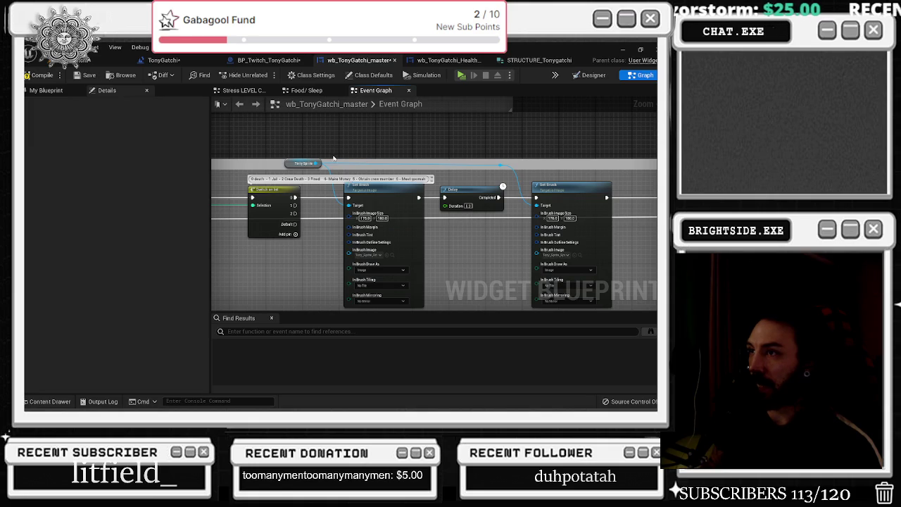
scroll(334, 201, down, 3)
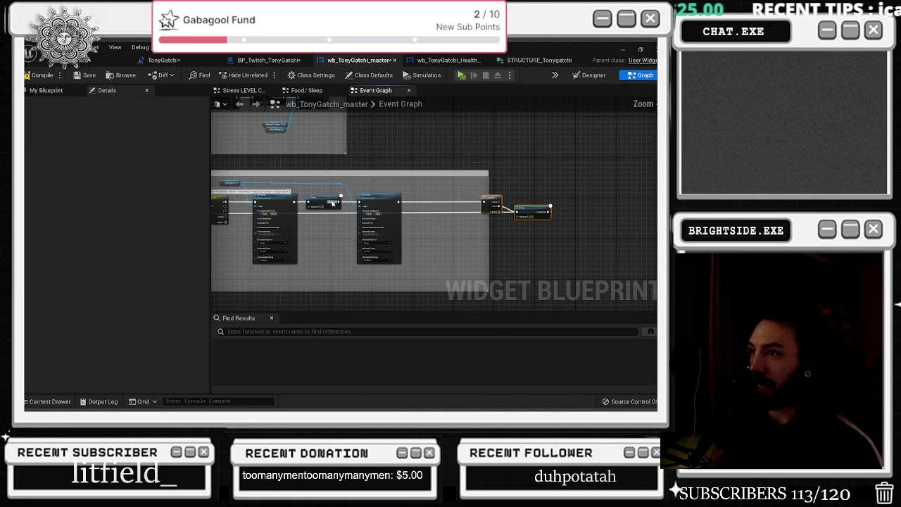
scroll(409, 203, up, 3)
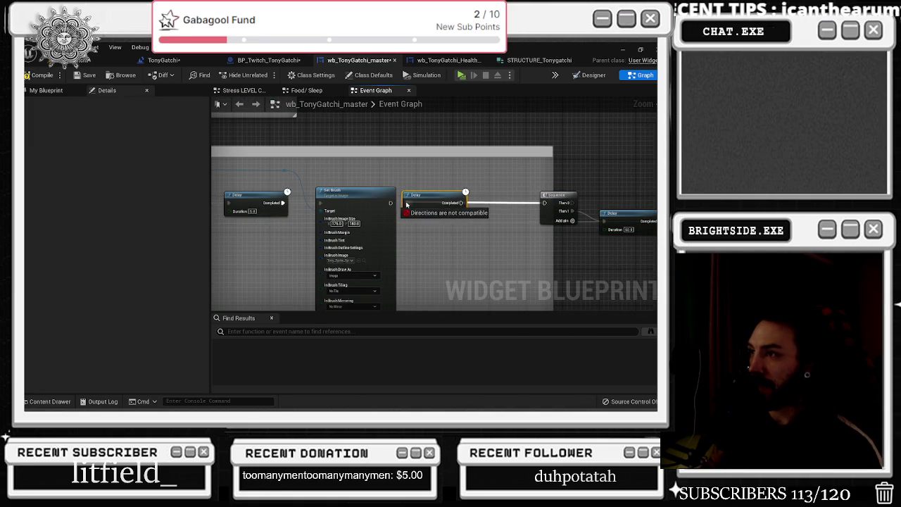
drag(413, 203, 340, 241)
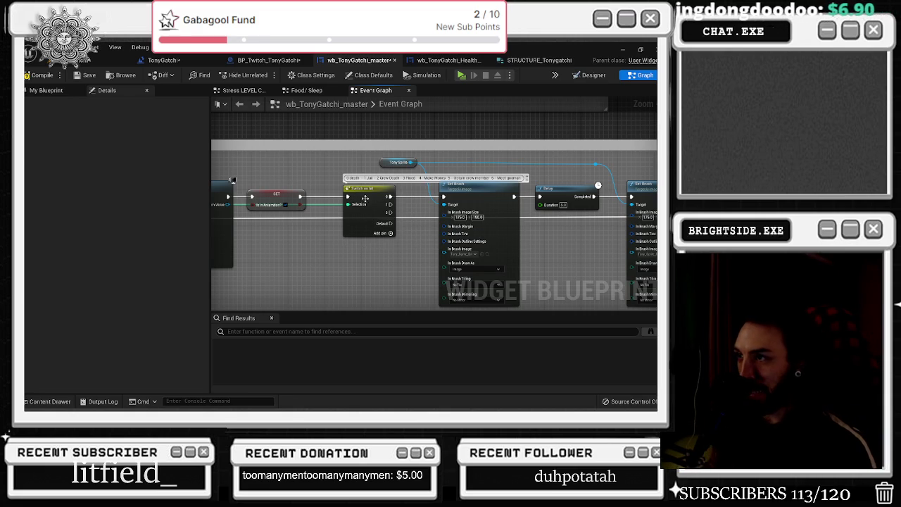
Step: Move Switch on Int after the Delay and wire the Delay's Completed output into it
drag(349, 196, 444, 197)
click(408, 200)
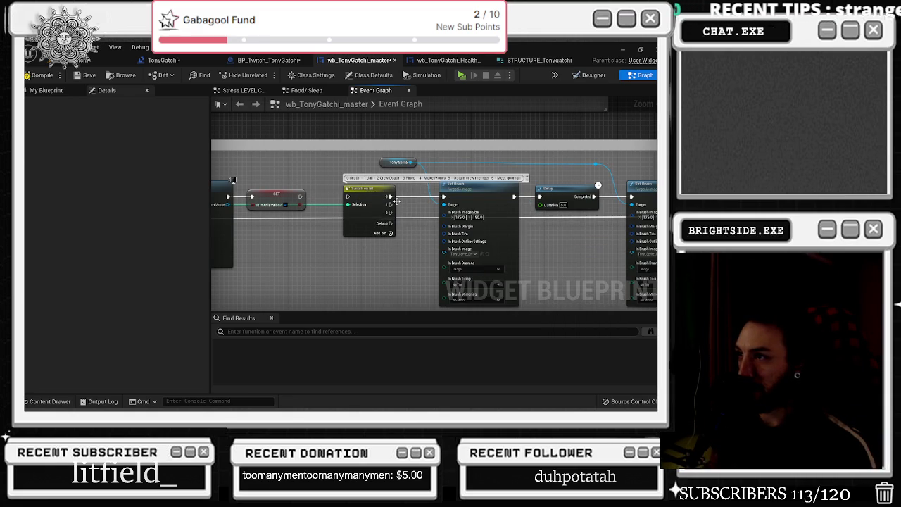
key(ctrl+z)
click(356, 202)
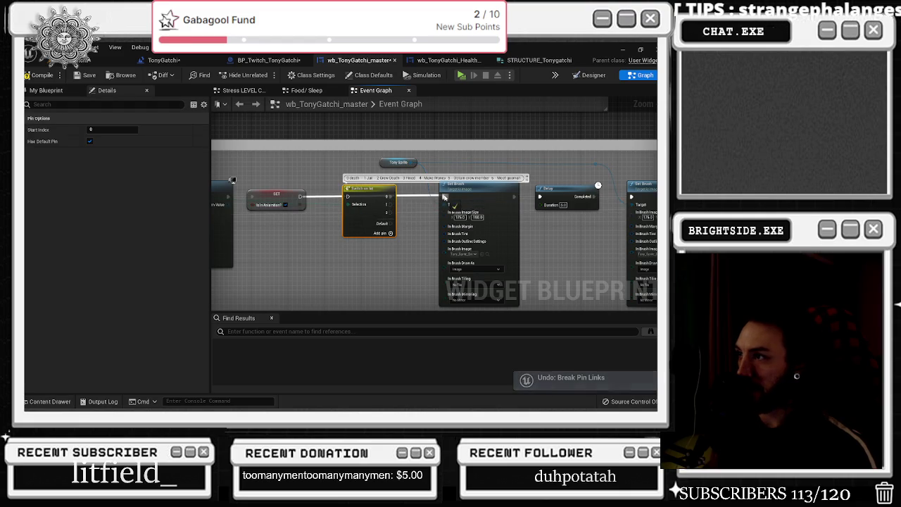
mouse_move(395, 196)
mouse_down()
mouse_move(591, 241)
mouse_move(609, 237)
mouse_move(448, 261)
mouse_move(643, 263)
mouse_move(383, 263)
mouse_move(380, 254)
mouse_move(466, 217)
mouse_up()
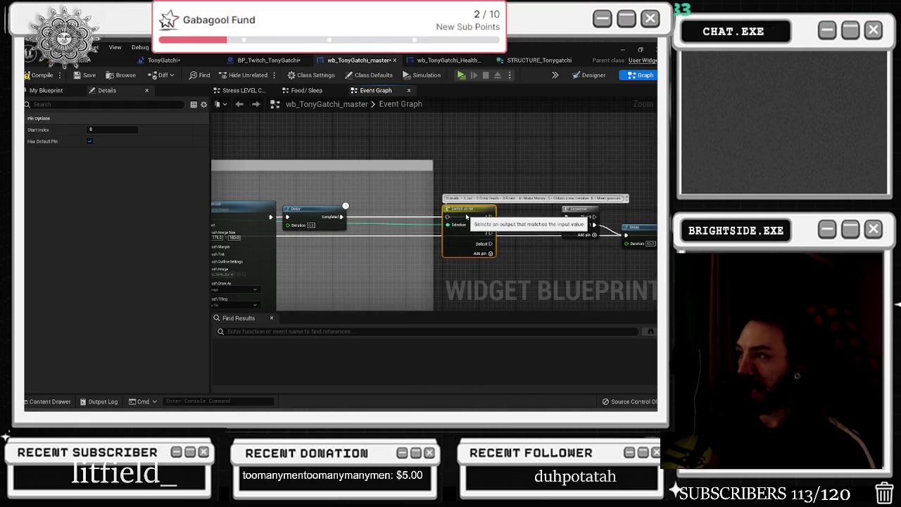
drag(345, 217, 470, 220)
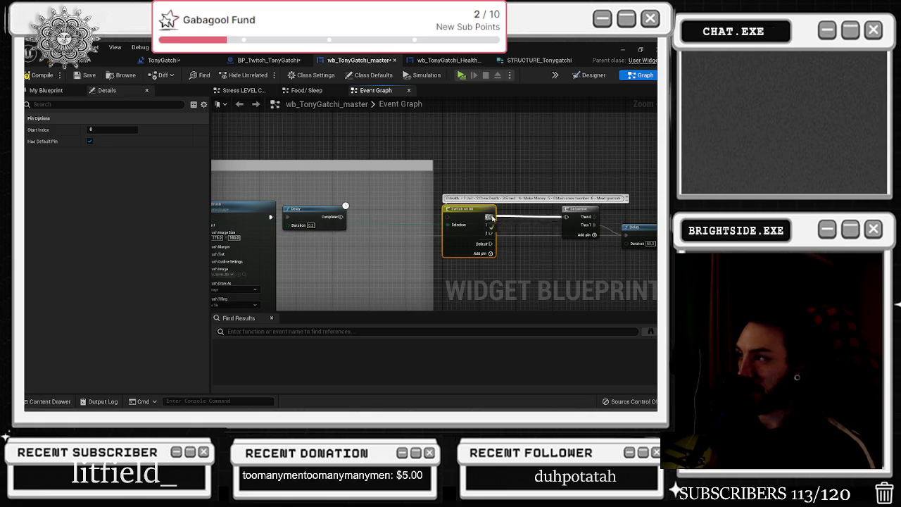
click(454, 188)
Step: Cut and paste the Tony Sprite and Set Brush nodes beside the Delay
click(311, 224)
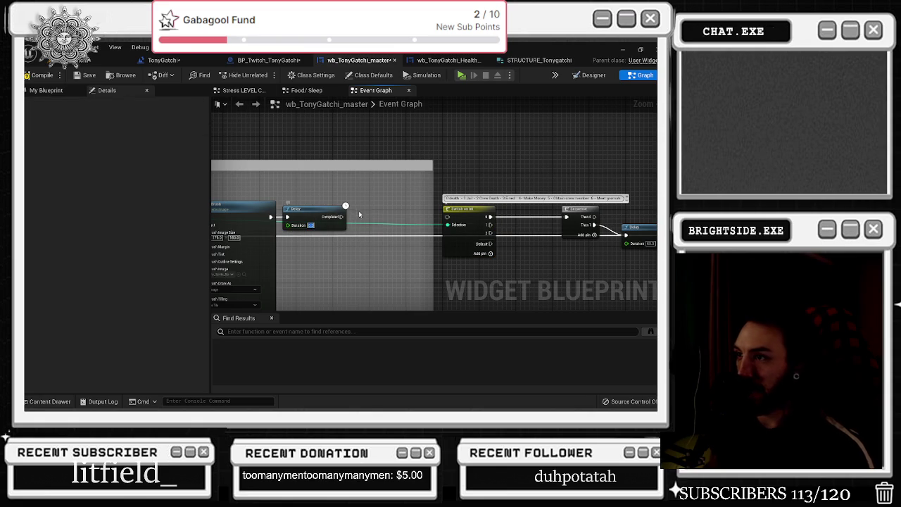
text(5)
key(ctrl+z)
key(ctrl+z)
key(ctrl+z)
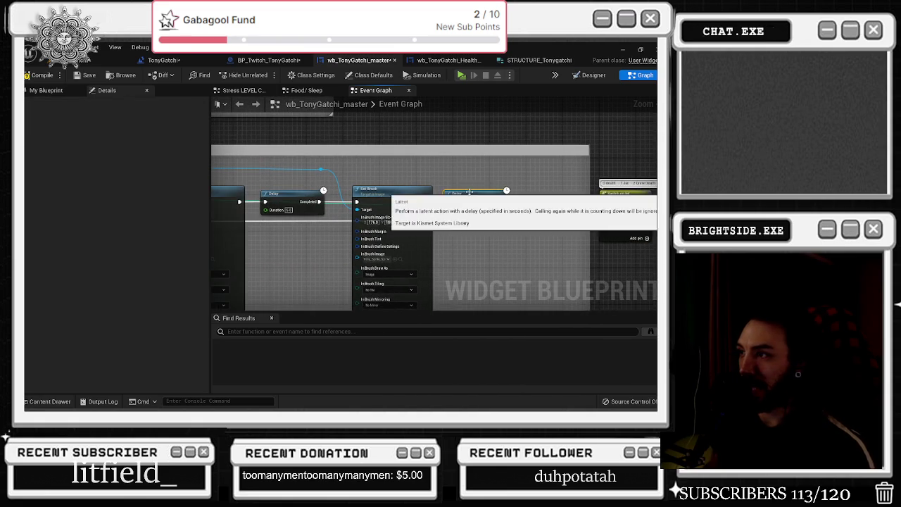
drag(314, 196, 372, 190)
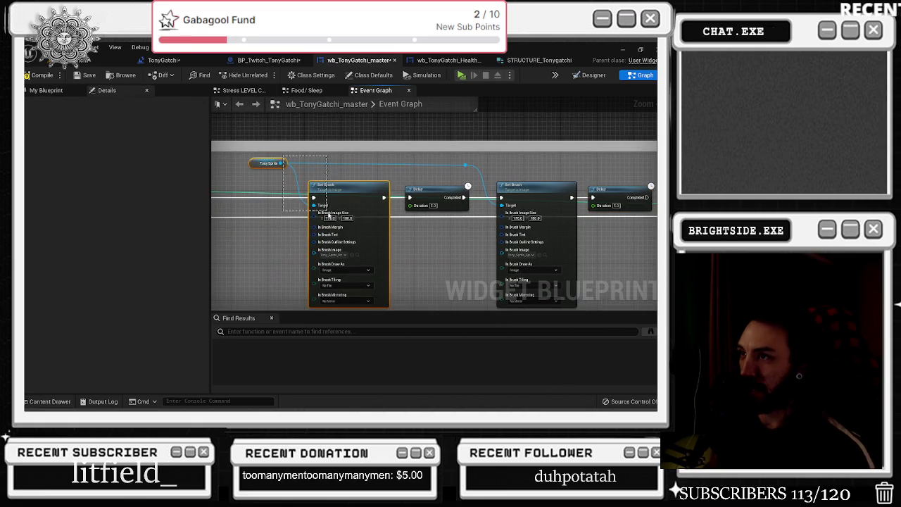
key(ctrl+x)
drag(327, 212, 73, 223)
key(ctrl+v)
mouse_move(434, 213)
mouse_down()
mouse_move(406, 208)
mouse_move(401, 185)
mouse_move(363, 183)
mouse_up()
click(441, 187)
Step: Connect the new Set Brush into Switch on Int and wire Tony Sprite to its Target
click(363, 218)
drag(564, 244, 581, 239)
drag(312, 224, 361, 225)
click(332, 193)
drag(275, 220, 353, 203)
click(353, 202)
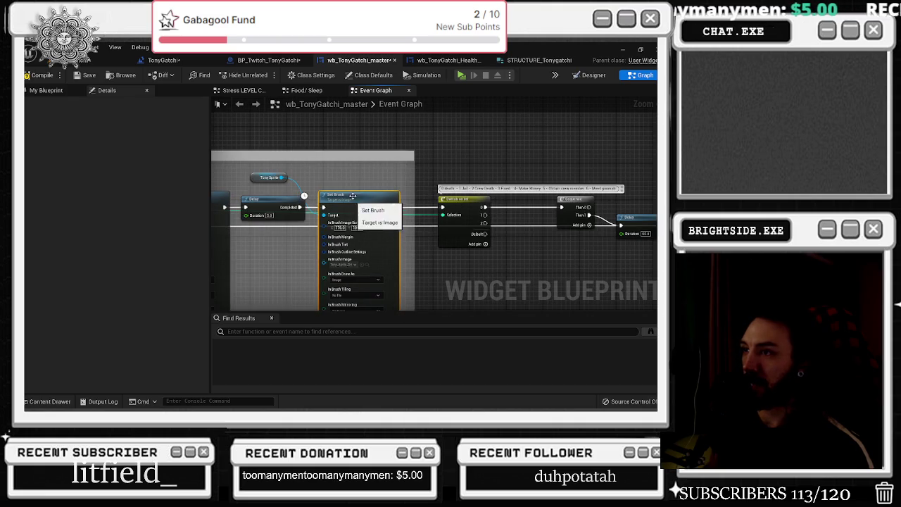
mouse_move(261, 174)
mouse_down()
mouse_move(324, 215)
mouse_move(376, 180)
mouse_up()
Step: Check the Set Brush image against the Tonygatchi sprite assets
drag(290, 253, 329, 247)
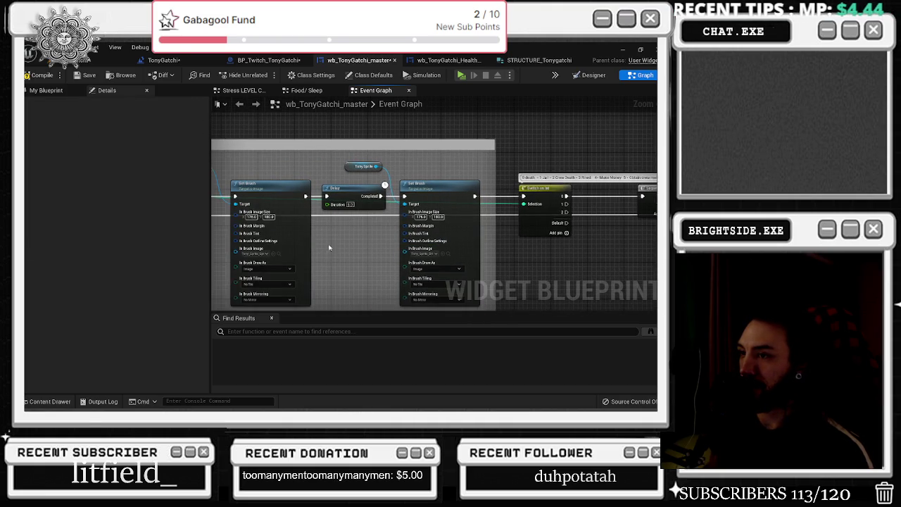
key(ctrl+space)
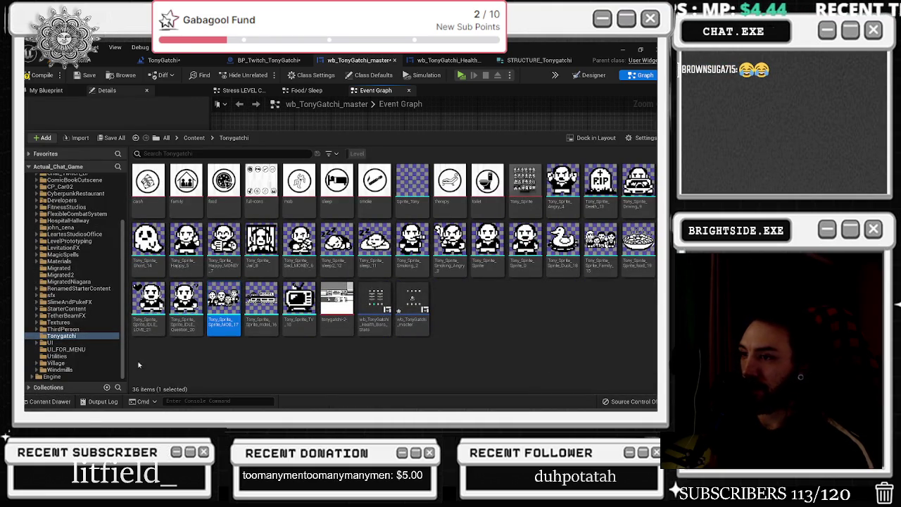
click(41, 402)
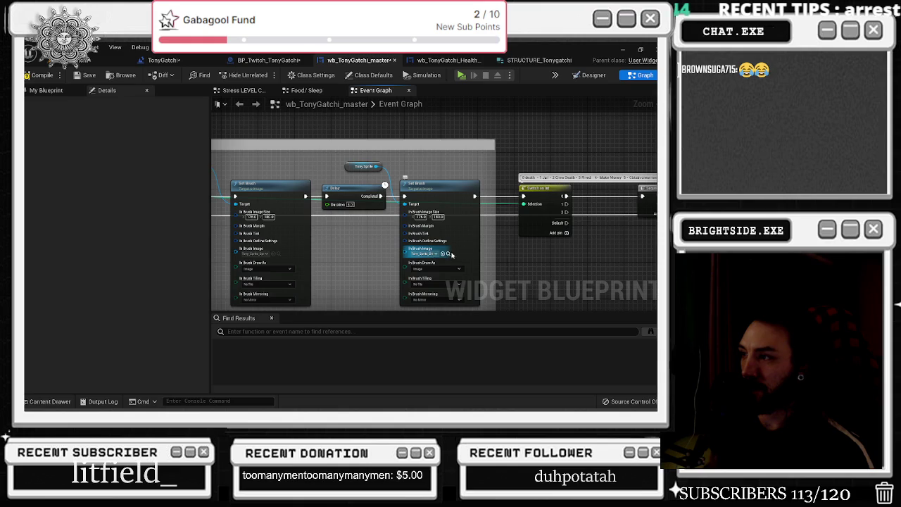
click(449, 253)
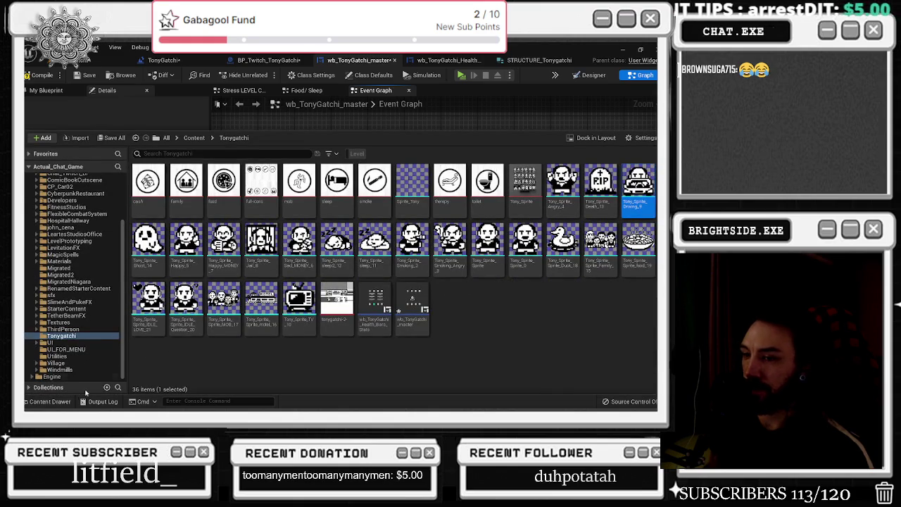
key(ctrl+space)
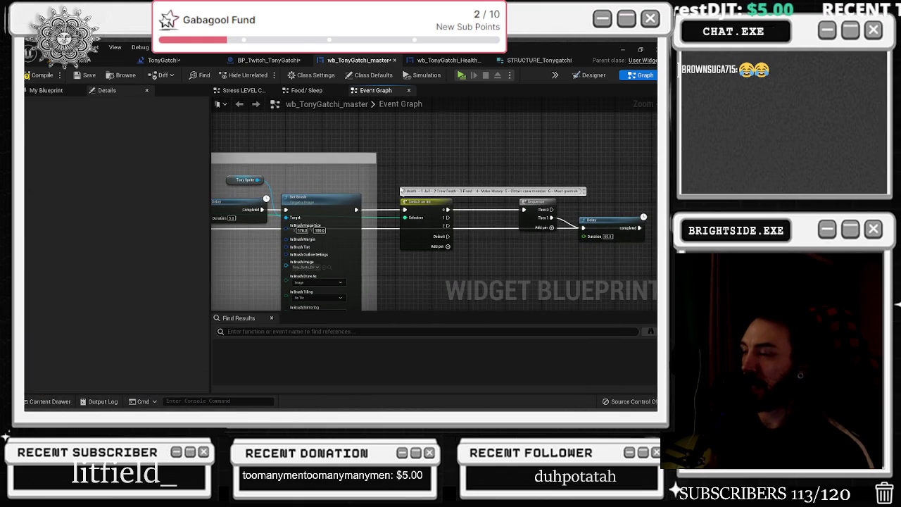
Step: Shift the Switch, Sequence and Delay right and add a 0.2 second Delay before Switch on Int
drag(531, 211, 405, 202)
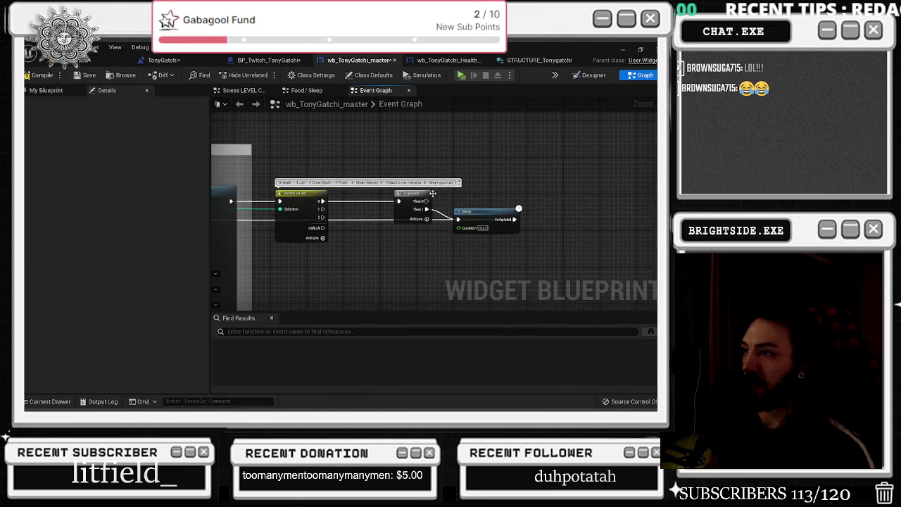
drag(533, 256, 533, 256)
drag(486, 211, 582, 211)
click(276, 195)
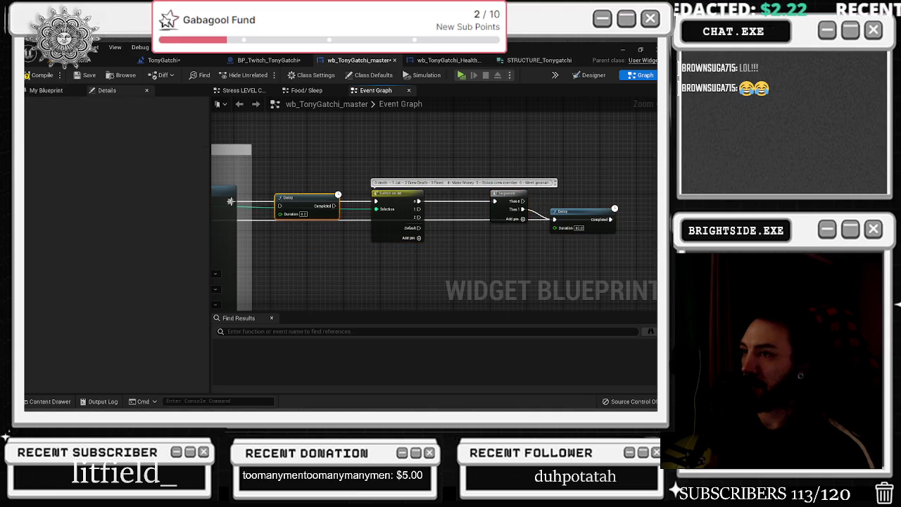
drag(313, 216, 390, 201)
click(320, 170)
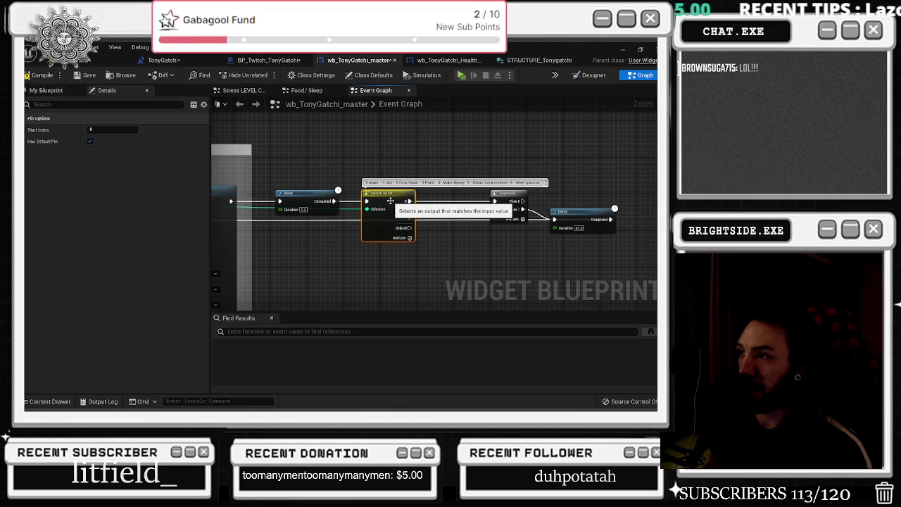
mouse_move(508, 216)
mouse_down()
mouse_move(427, 214)
mouse_move(396, 201)
mouse_up()
mouse_move(484, 204)
mouse_down()
mouse_move(334, 213)
mouse_move(568, 223)
mouse_up()
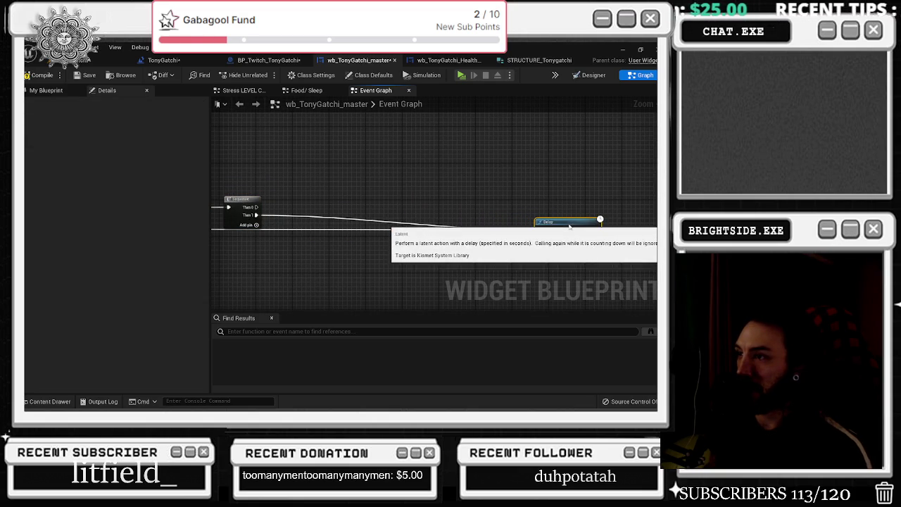
Step: Select the Tony_Sprite_Death_13 sprite asset in the Content Drawer
key(ctrl+space)
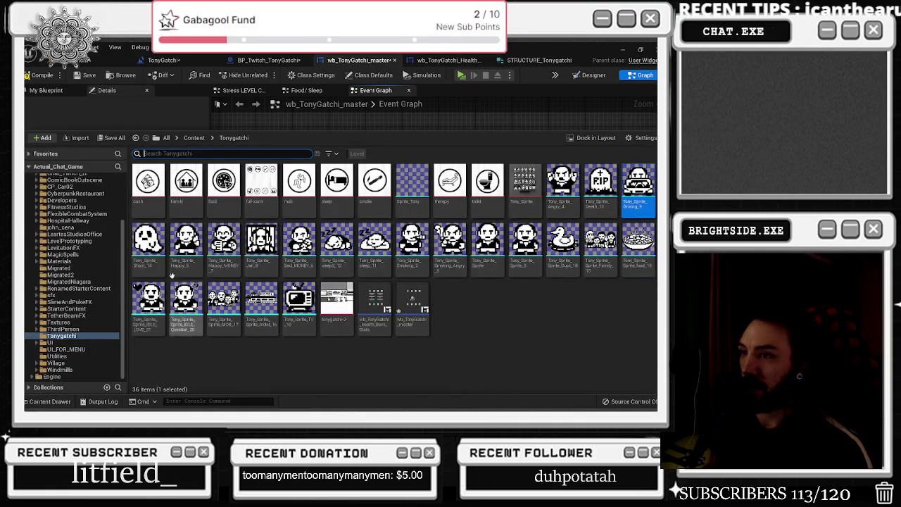
click(600, 184)
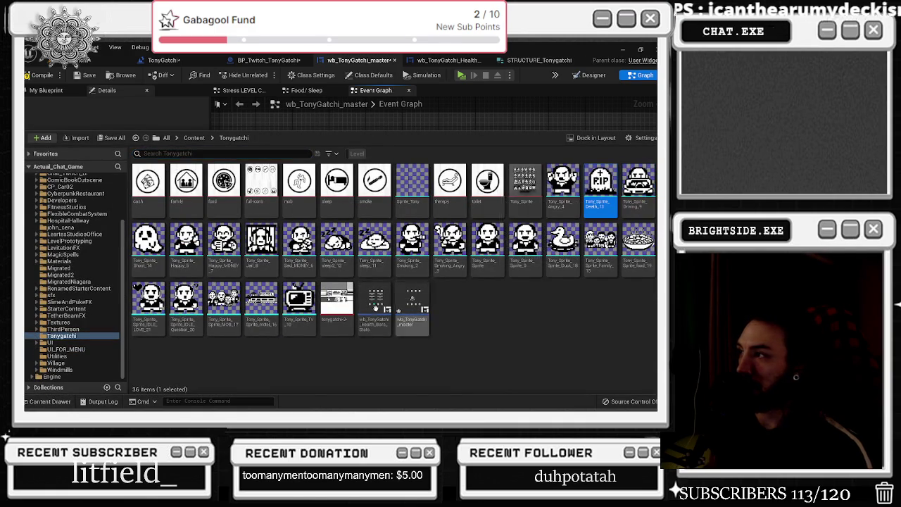
key(ctrl+space)
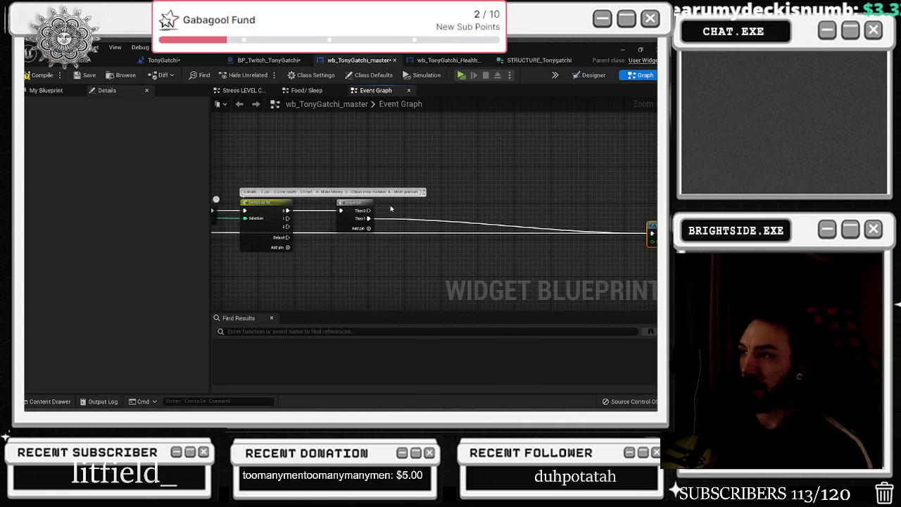
Step: Duplicate the Tony Sprite and Set Brush nodes and wire Sequence Then 0 into the copy
mouse_move(476, 214)
mouse_down()
mouse_move(426, 261)
mouse_move(446, 258)
mouse_move(418, 235)
mouse_up()
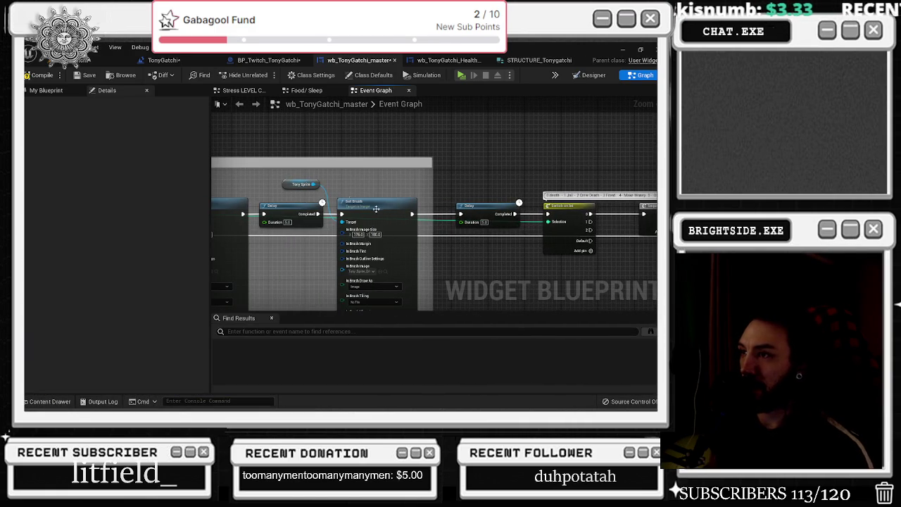
key(ctrl+x)
drag(598, 232, 232, 220)
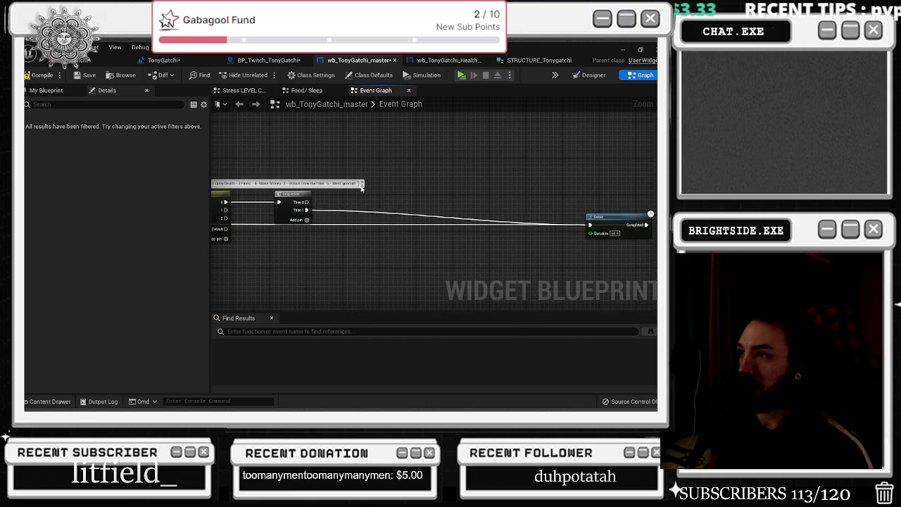
key(ctrl+v)
drag(307, 202, 344, 207)
drag(419, 221, 417, 217)
Step: Reposition the pasted Set Brush and Tony Sprite pair near the Delay
drag(436, 216, 490, 202)
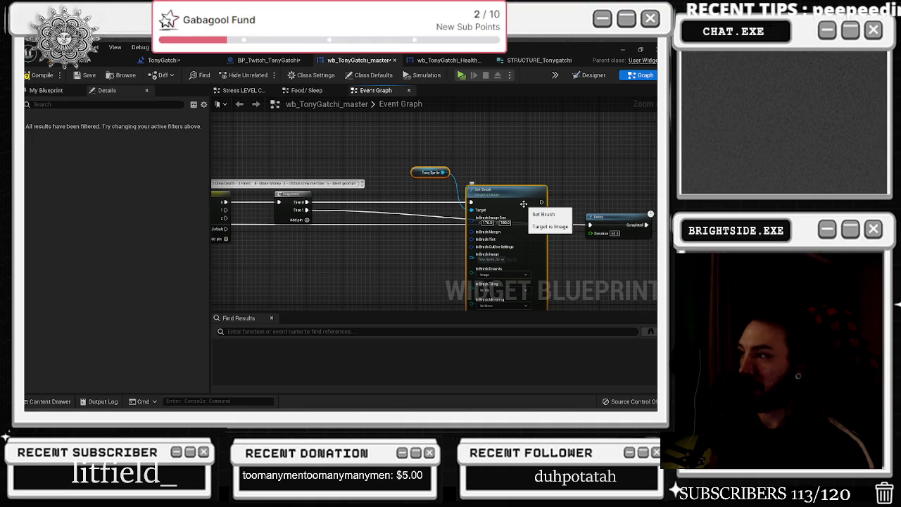
drag(485, 190, 449, 190)
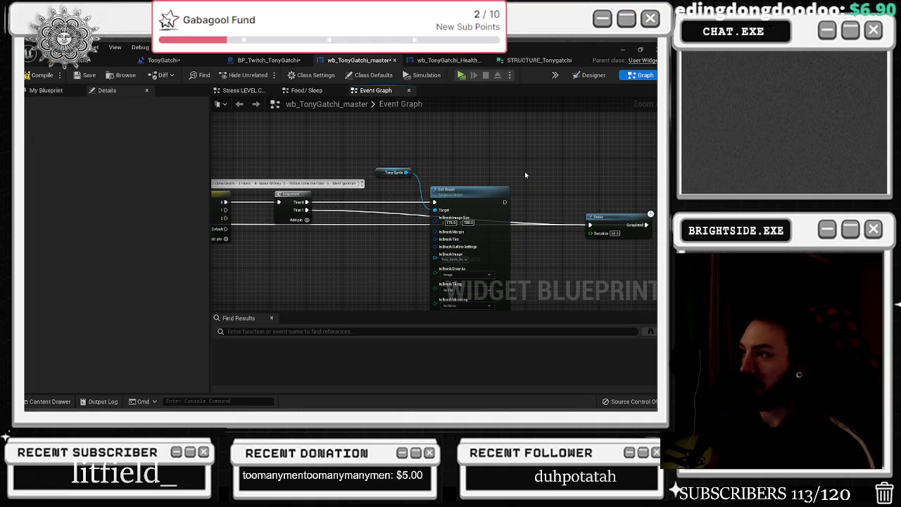
mouse_move(643, 216)
mouse_down()
mouse_move(523, 212)
mouse_move(578, 211)
mouse_up()
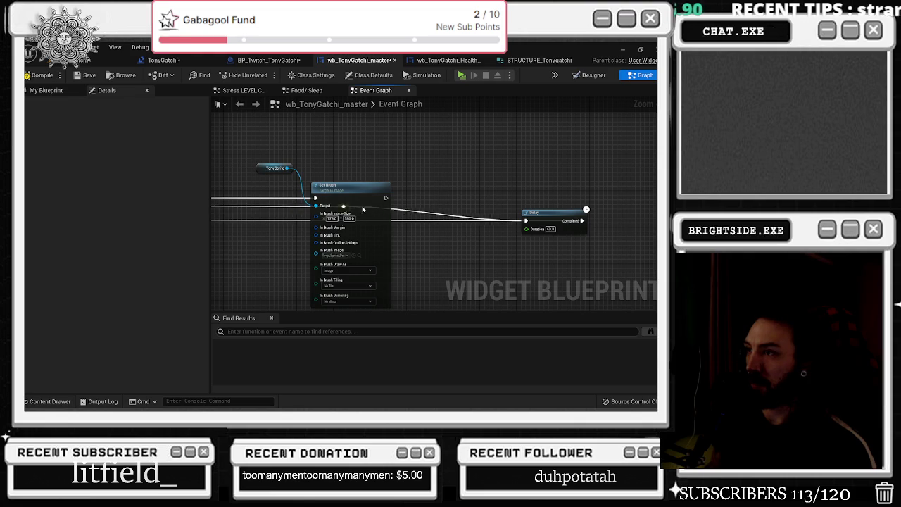
drag(504, 210, 655, 216)
mouse_move(481, 204)
mouse_down()
mouse_move(510, 205)
mouse_move(510, 116)
mouse_up()
Step: Shift the Sequence node further right in the Event Graph
scroll(436, 144, down, 5)
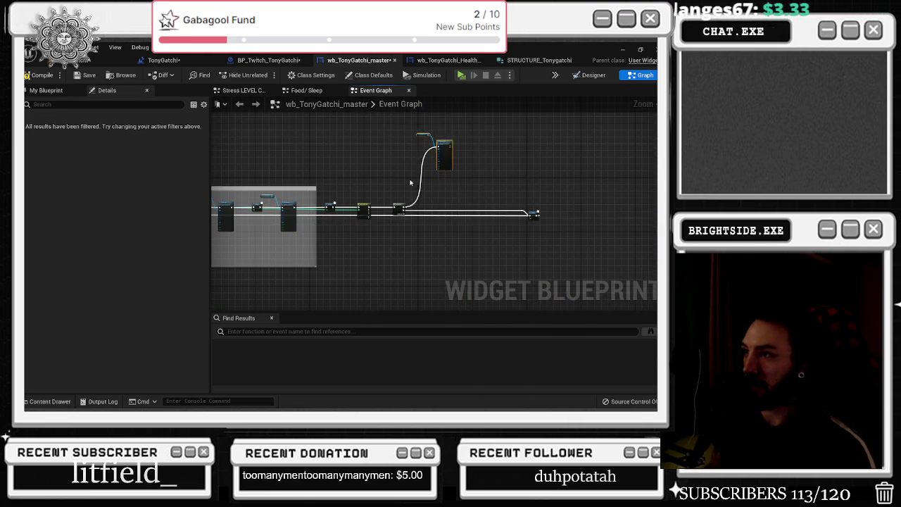
scroll(363, 226, up, 5)
scroll(363, 226, up, 1)
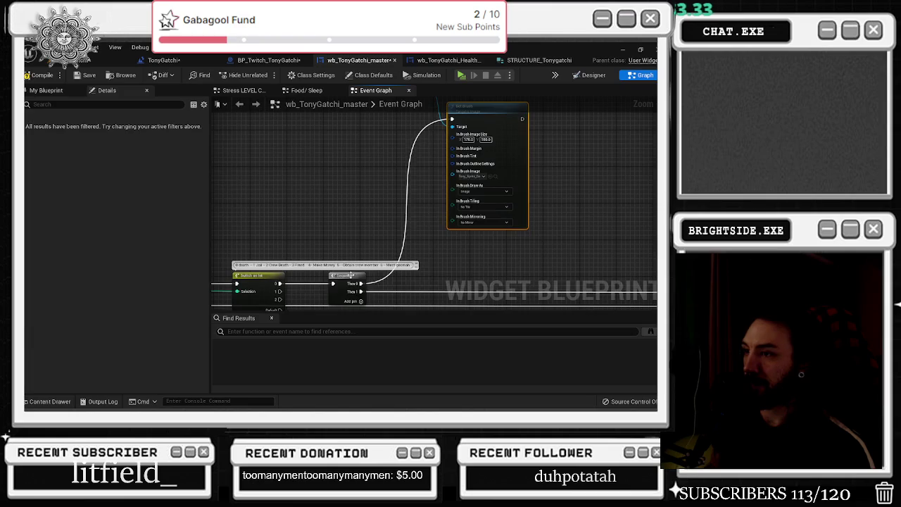
drag(473, 240, 370, 243)
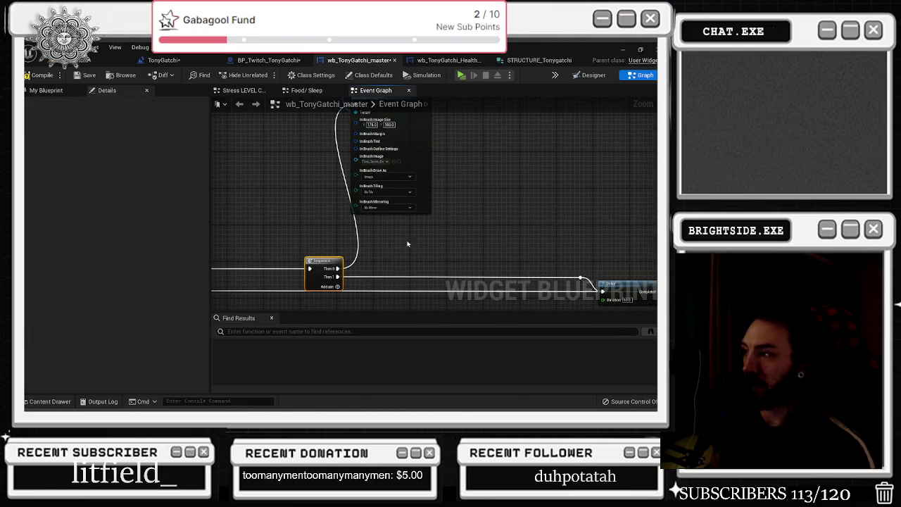
drag(325, 264, 535, 265)
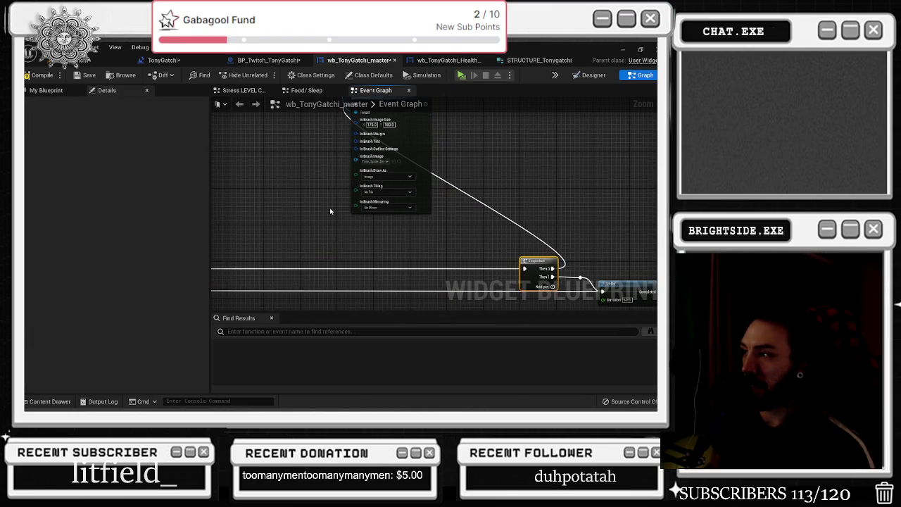
Step: Lift the Set Brush and Tony Sprite nodes above the main wire and select them together
mouse_move(371, 101)
mouse_down()
mouse_move(429, 164)
mouse_move(438, 127)
mouse_up()
drag(525, 160, 458, 222)
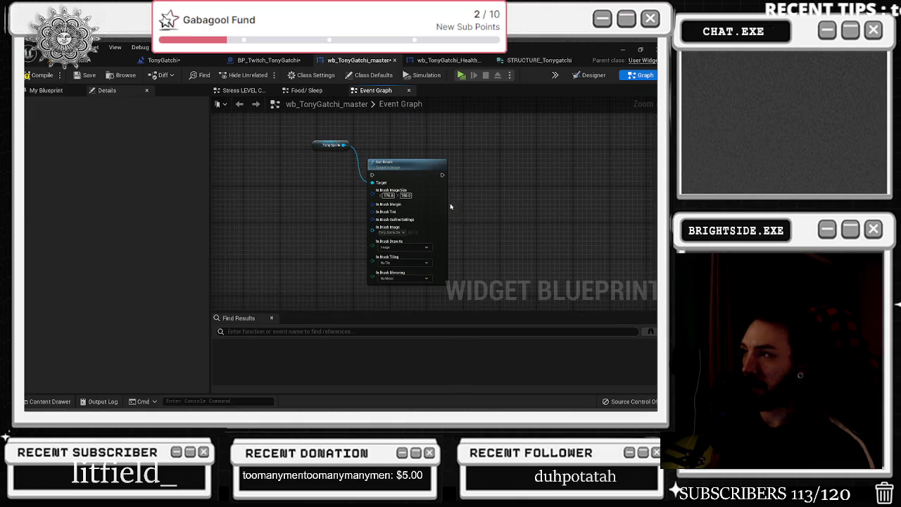
mouse_move(441, 178)
mouse_down()
mouse_move(493, 211)
mouse_move(458, 233)
mouse_move(443, 229)
mouse_move(385, 274)
mouse_up()
drag(520, 101, 520, 195)
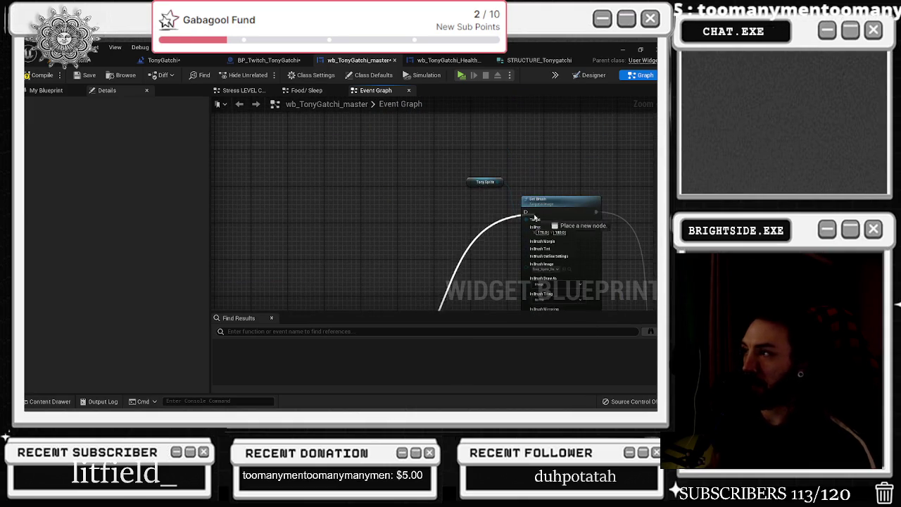
mouse_move(483, 169)
mouse_down()
mouse_move(526, 202)
mouse_move(493, 200)
mouse_move(465, 145)
mouse_move(447, 140)
mouse_move(373, 157)
mouse_move(397, 164)
mouse_move(399, 177)
mouse_move(380, 153)
mouse_up()
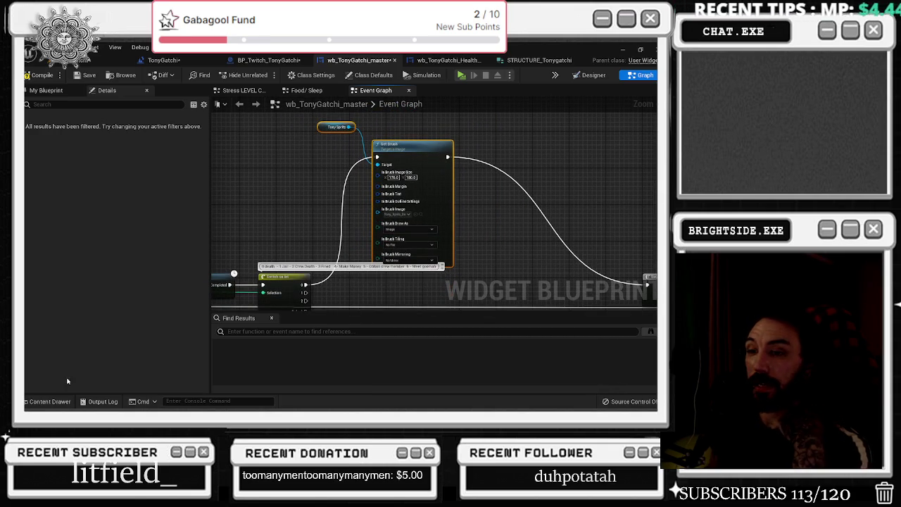
click(47, 401)
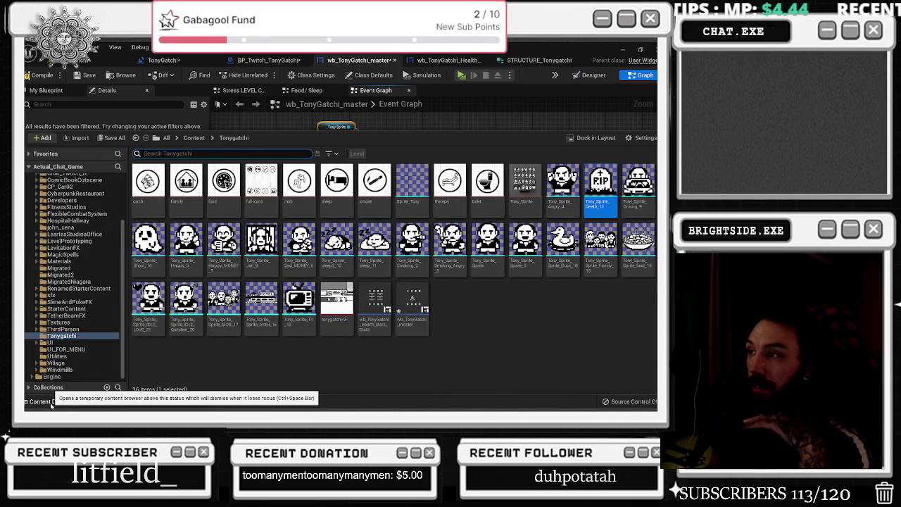
click(50, 401)
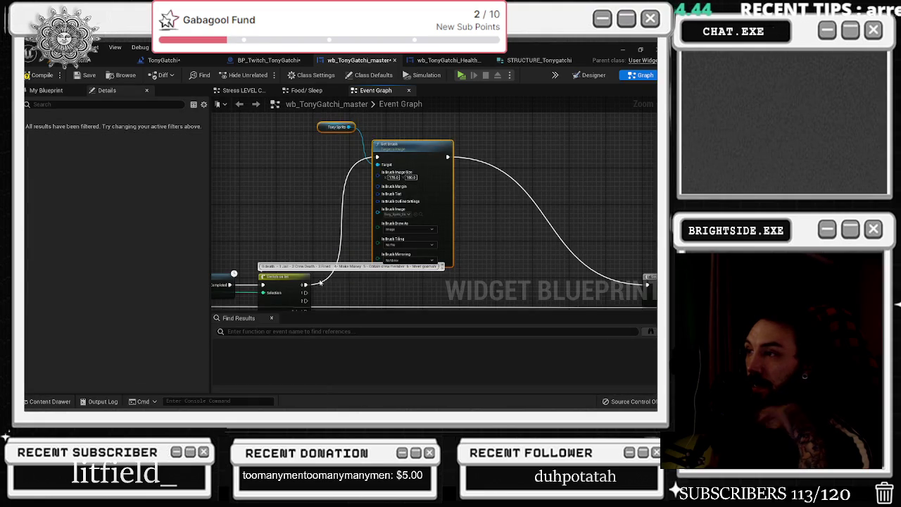
scroll(389, 117, down, 3)
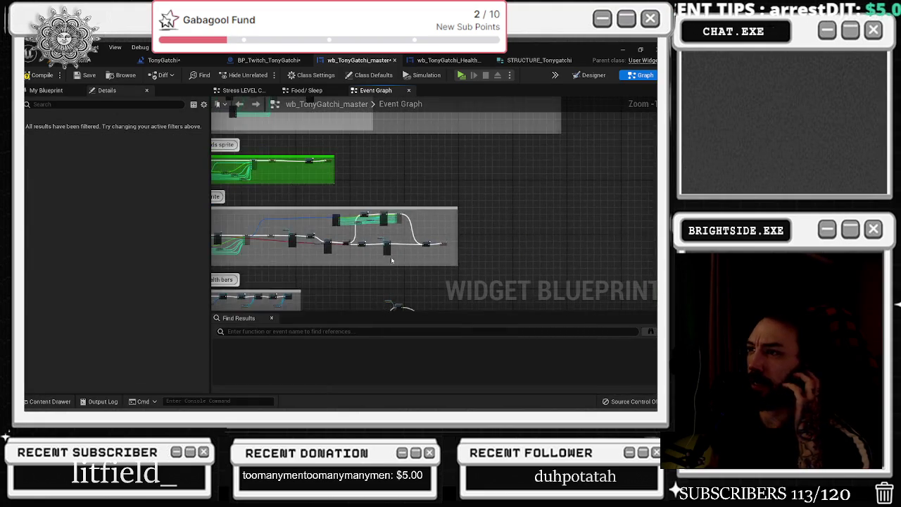
scroll(409, 252, up, 3)
scroll(409, 252, down, 3)
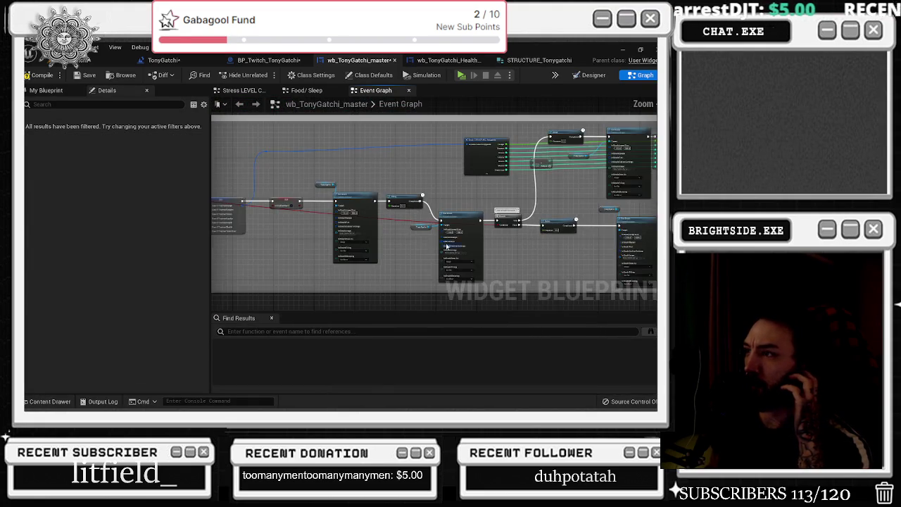
scroll(490, 232, down, 2)
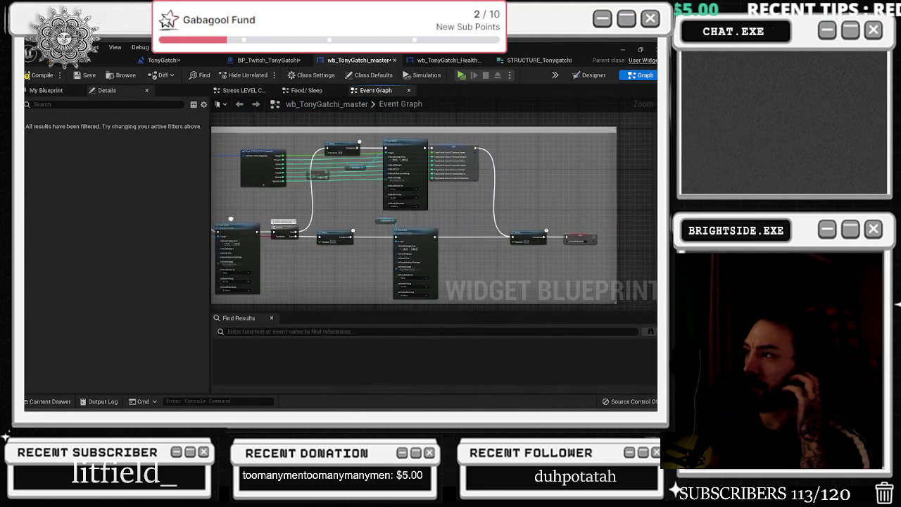
scroll(433, 141, up, 2)
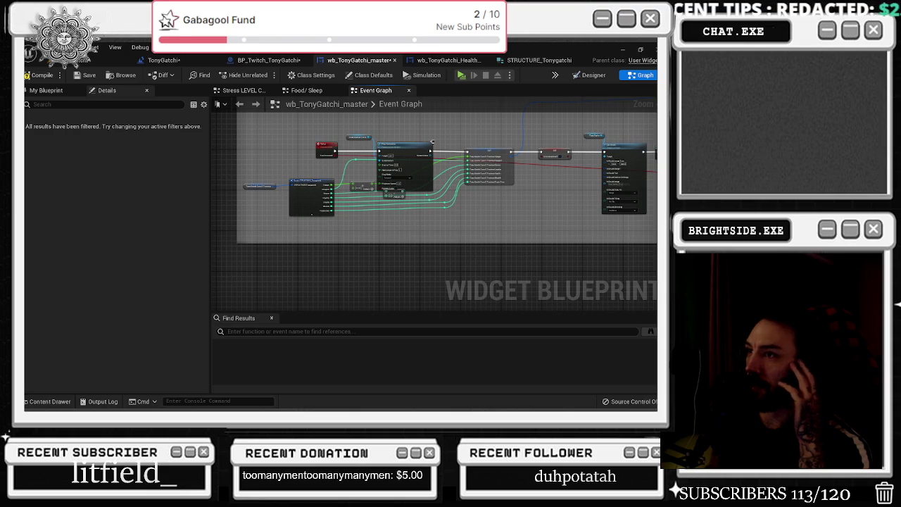
scroll(493, 169, down, 1)
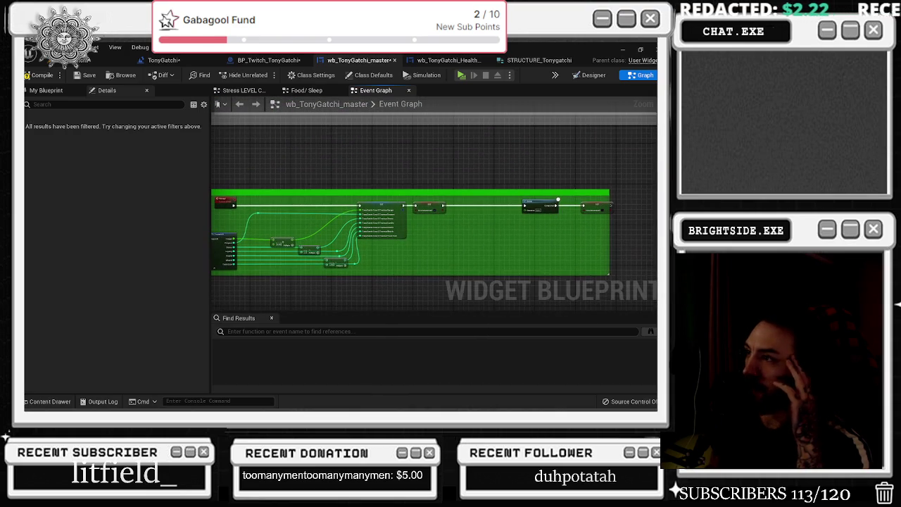
scroll(558, 200, up, 4)
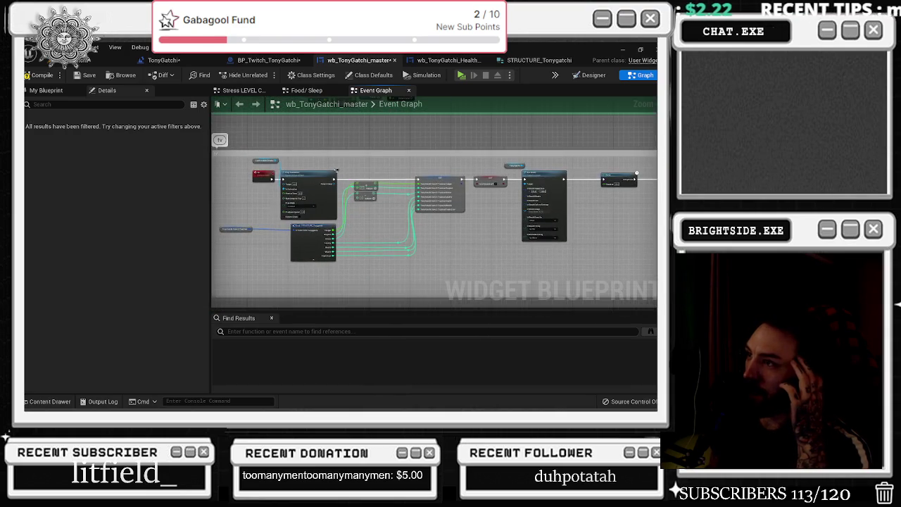
scroll(457, 204, down, 5)
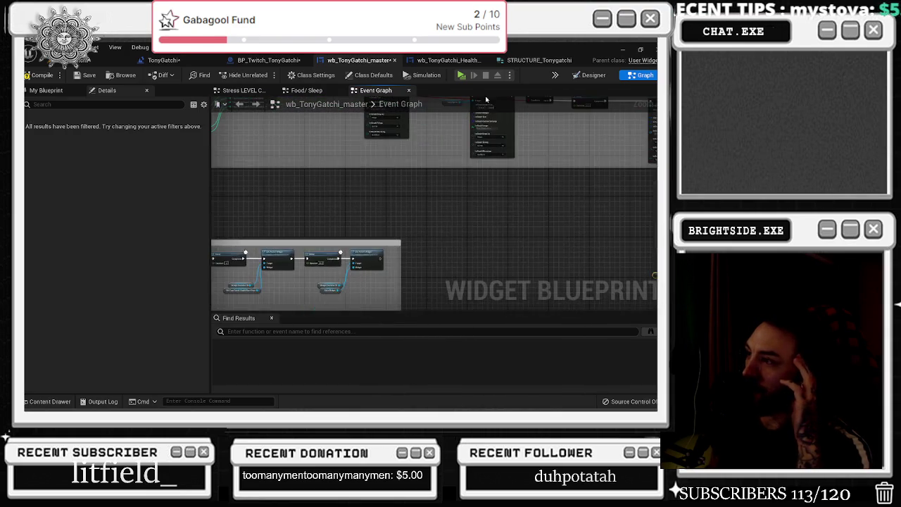
scroll(449, 236, up, 5)
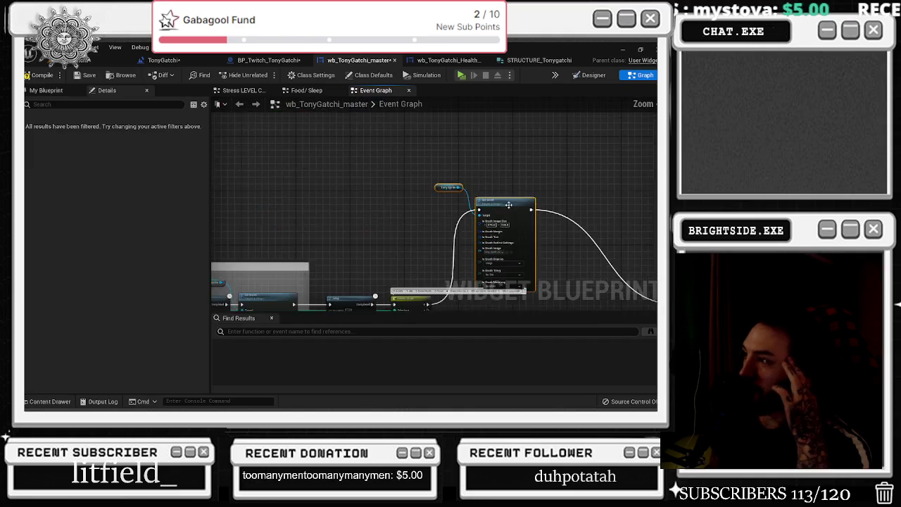
Step: Raise the Sequence node level with the Tony Sprite Set Brush, then review the Delay and event nodes
mouse_move(312, 195)
mouse_down()
mouse_move(398, 185)
mouse_move(465, 151)
mouse_up()
drag(410, 245, 370, 299)
drag(495, 148, 427, 115)
mouse_move(584, 241)
mouse_down()
mouse_move(602, 150)
mouse_move(461, 151)
mouse_move(486, 149)
mouse_up()
drag(465, 240, 553, 245)
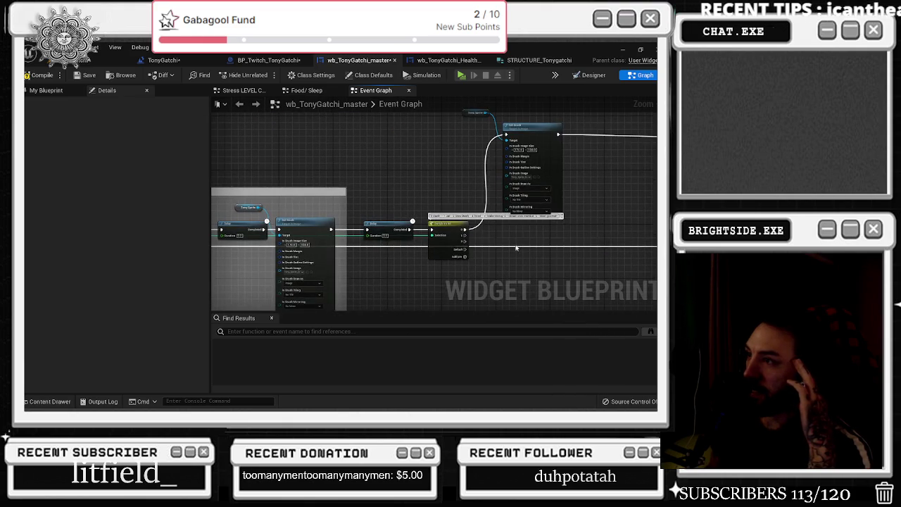
scroll(371, 246, up, 3)
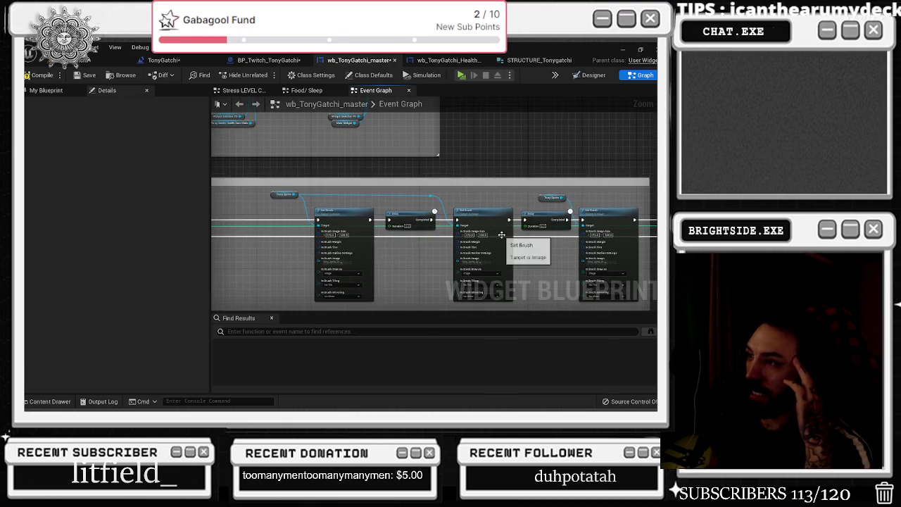
drag(389, 257, 569, 259)
scroll(470, 229, down, 3)
scroll(296, 186, up, 4)
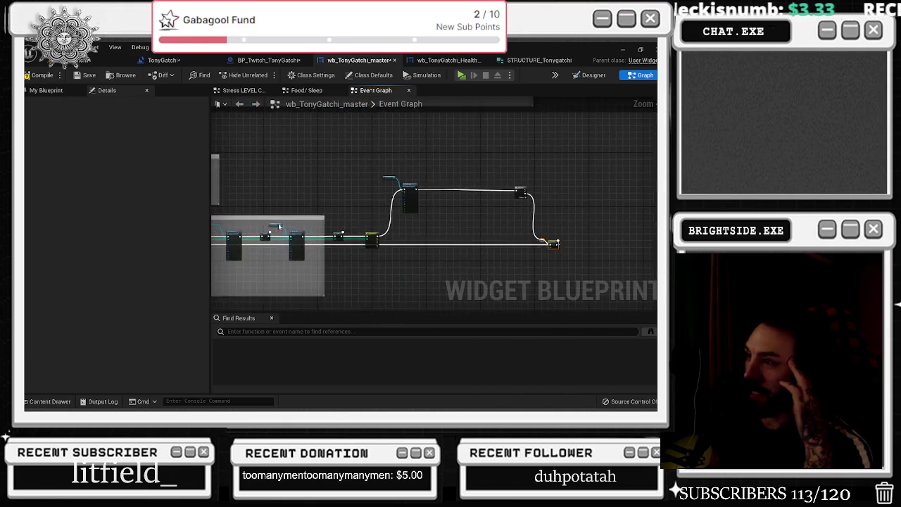
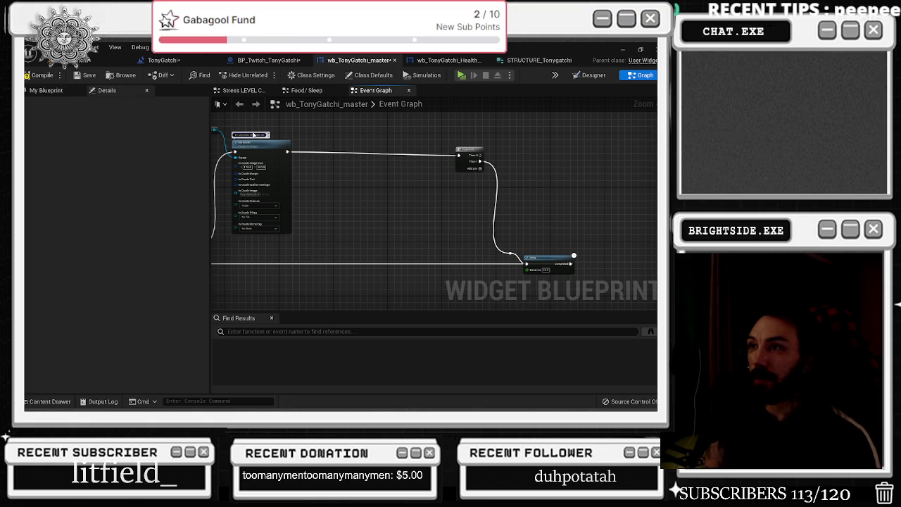
Step: Connect the Switch on Int's 1 output to the exec input of the Tony Sprite Set Brush node
drag(422, 204, 474, 209)
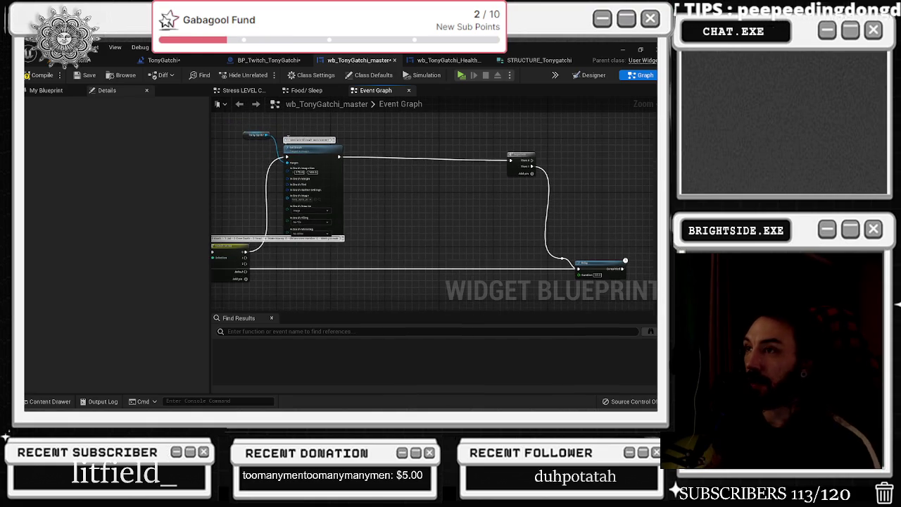
drag(319, 157, 320, 159)
drag(221, 248, 479, 221)
scroll(439, 220, up, 2)
mouse_move(429, 243)
mouse_down()
mouse_move(486, 257)
mouse_move(554, 169)
mouse_move(382, 224)
mouse_up()
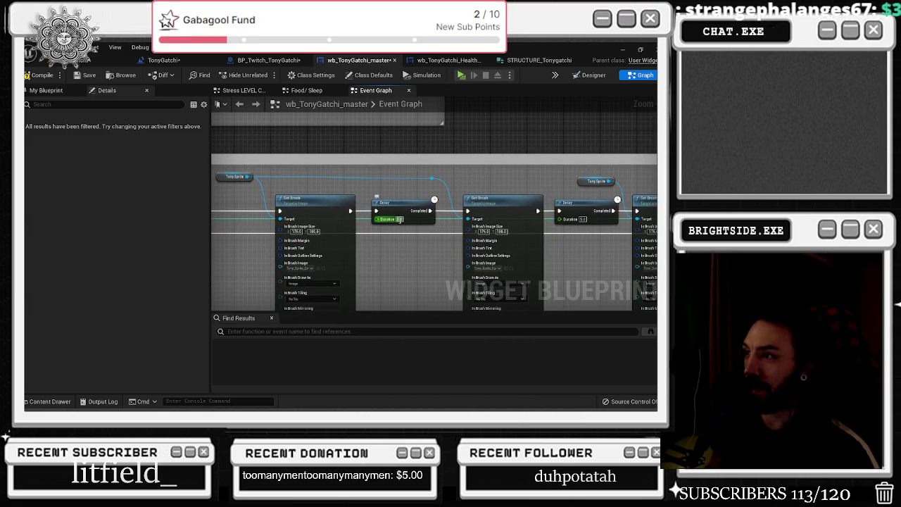
drag(423, 214, 263, 221)
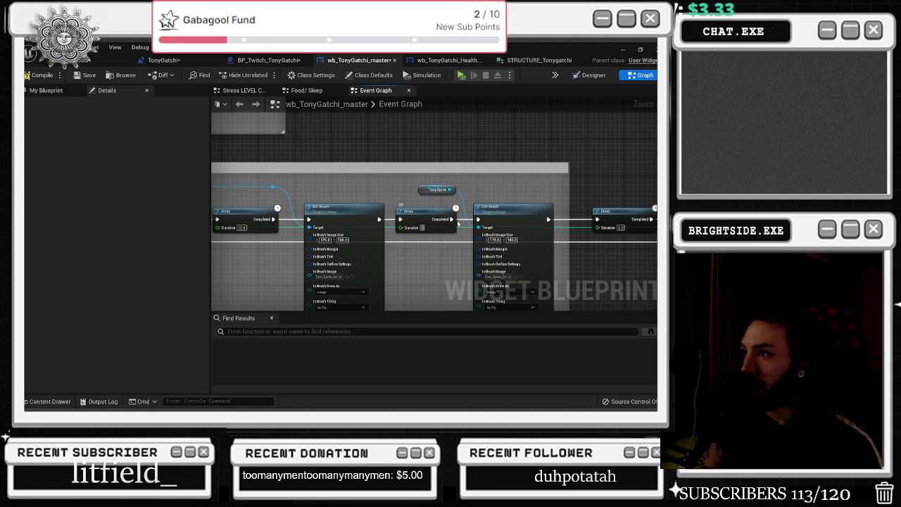
drag(494, 195, 443, 249)
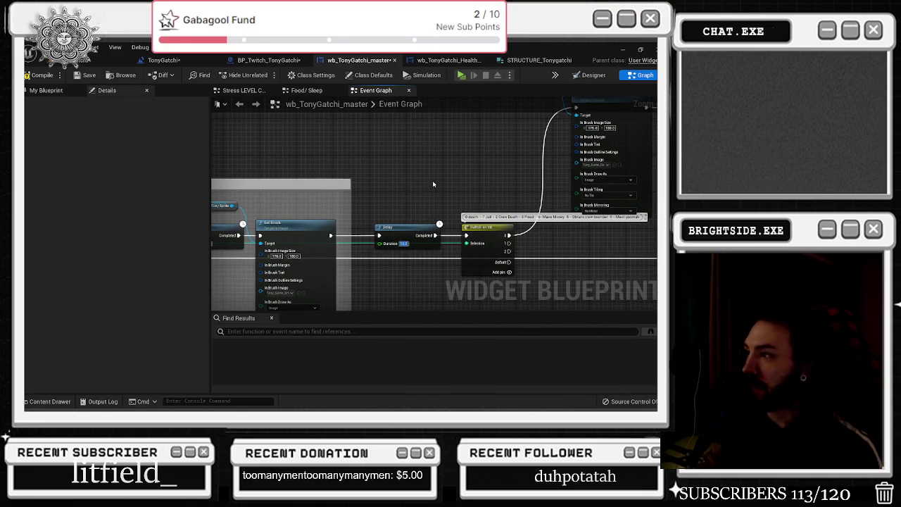
drag(433, 188, 244, 287)
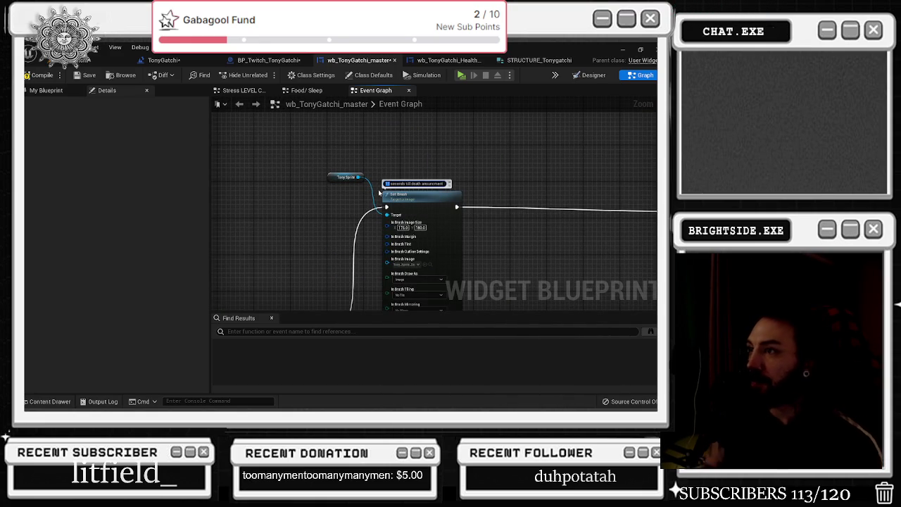
drag(297, 285, 211, 235)
scroll(404, 176, down, 5)
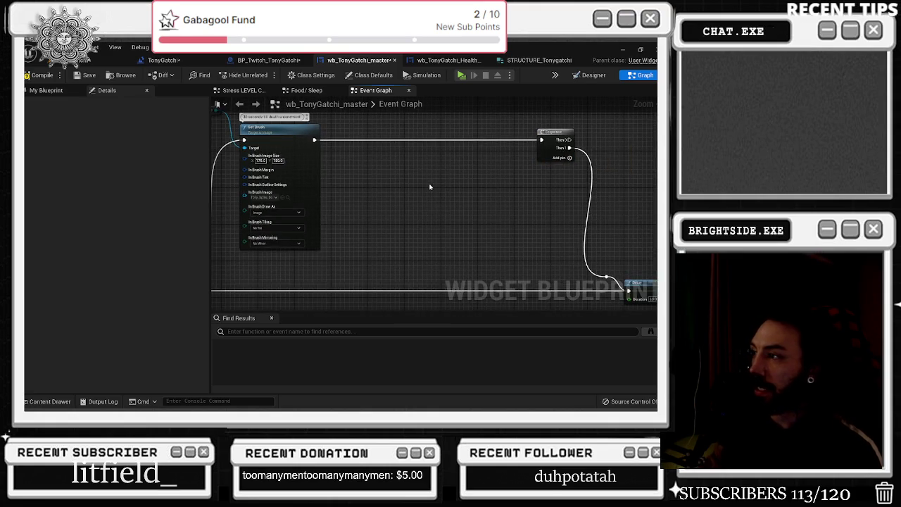
scroll(380, 204, up, 4)
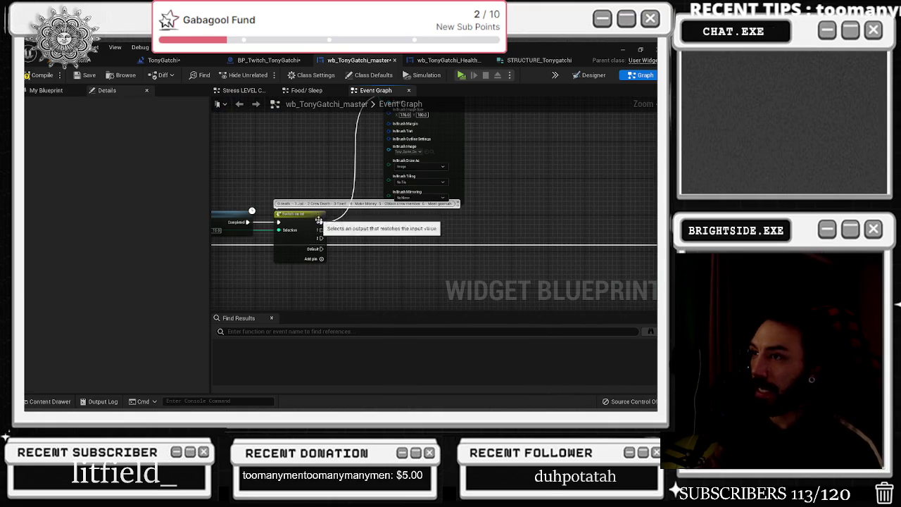
mouse_move(377, 113)
mouse_down()
mouse_move(364, 145)
mouse_move(373, 214)
mouse_move(337, 144)
mouse_up()
mouse_move(268, 246)
mouse_down()
mouse_move(363, 282)
mouse_move(413, 262)
mouse_move(344, 283)
mouse_move(389, 226)
mouse_up()
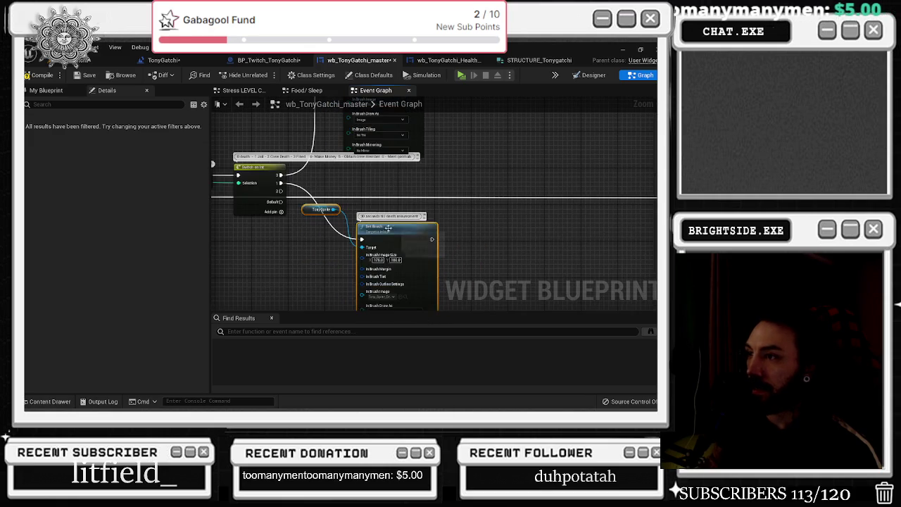
Step: Lower the Tony Sprite node and pick a sprite asset for the Set Brush image
mouse_move(320, 209)
mouse_down()
mouse_move(309, 257)
mouse_move(392, 267)
mouse_move(266, 187)
mouse_up()
click(362, 172)
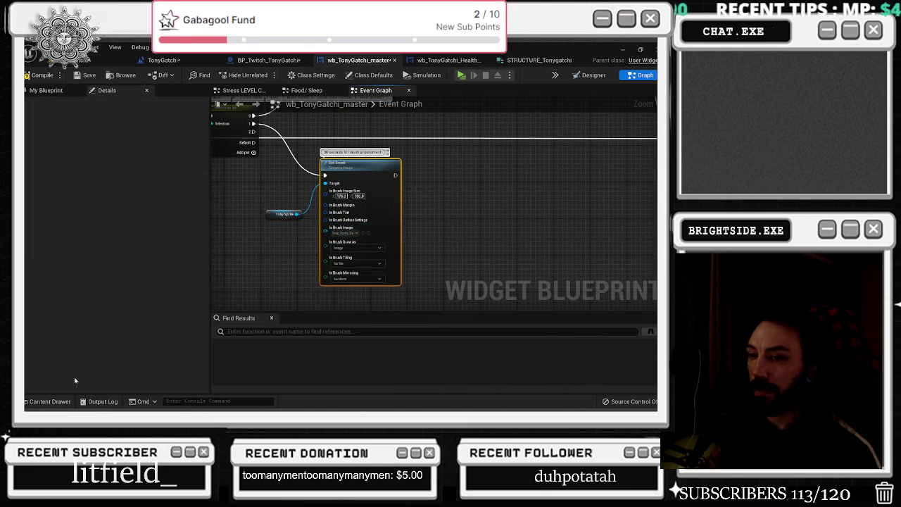
click(48, 401)
click(262, 264)
click(48, 401)
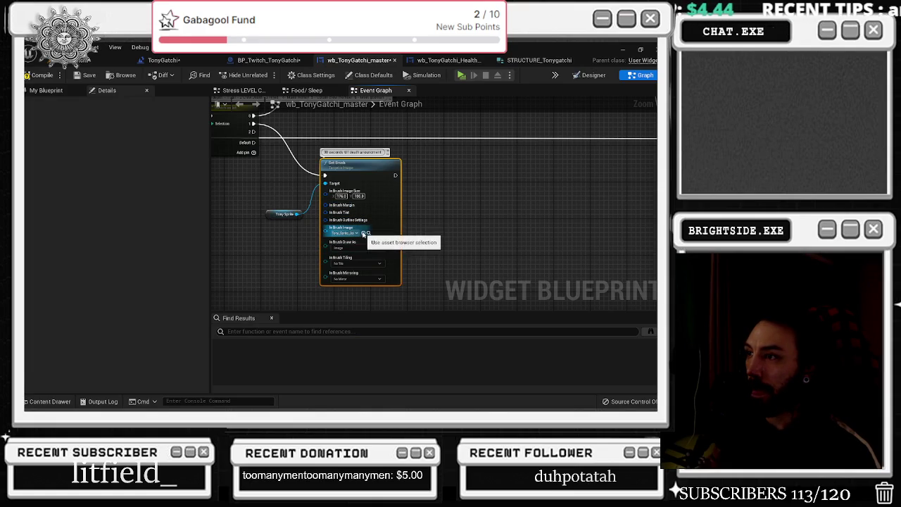
Step: Reposition the Set Brush and Tony Sprite nodes neatly beneath the Switch
click(284, 257)
scroll(408, 239, down, 2)
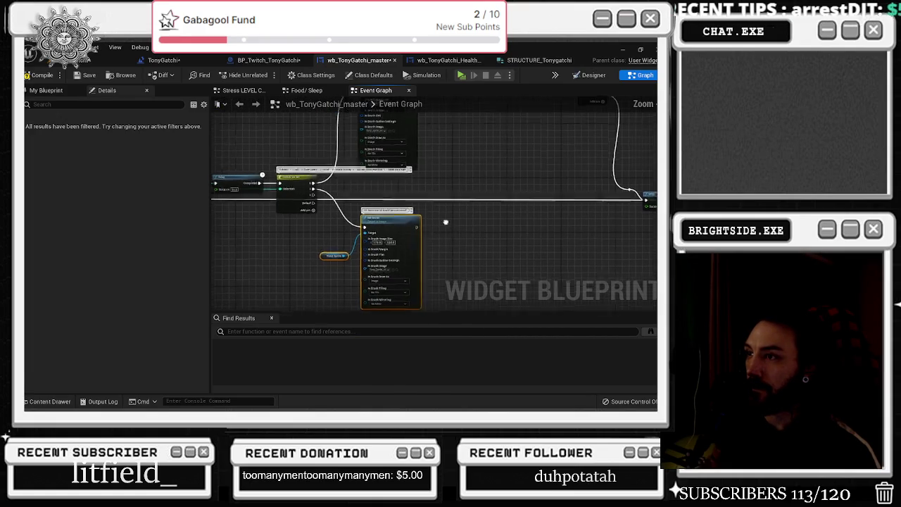
click(394, 211)
drag(394, 211, 394, 187)
click(330, 256)
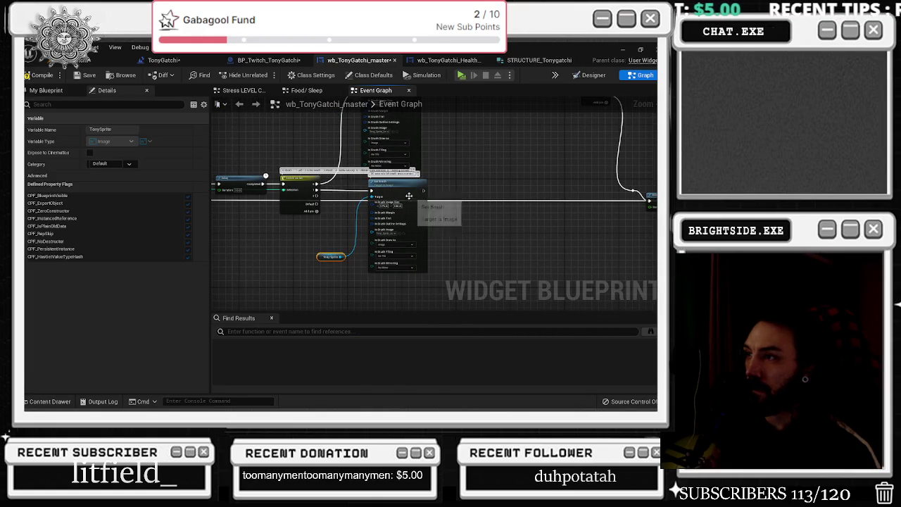
scroll(350, 212, up, 2)
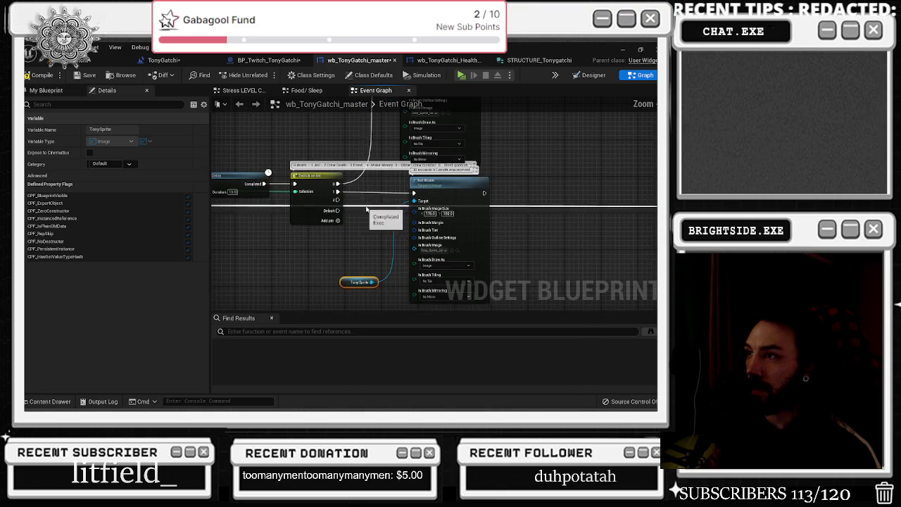
click(455, 188)
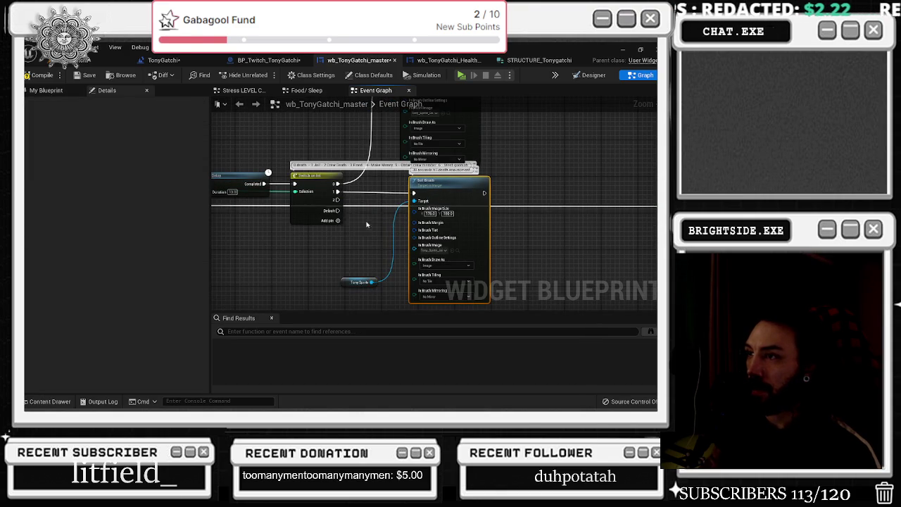
drag(379, 207, 300, 194)
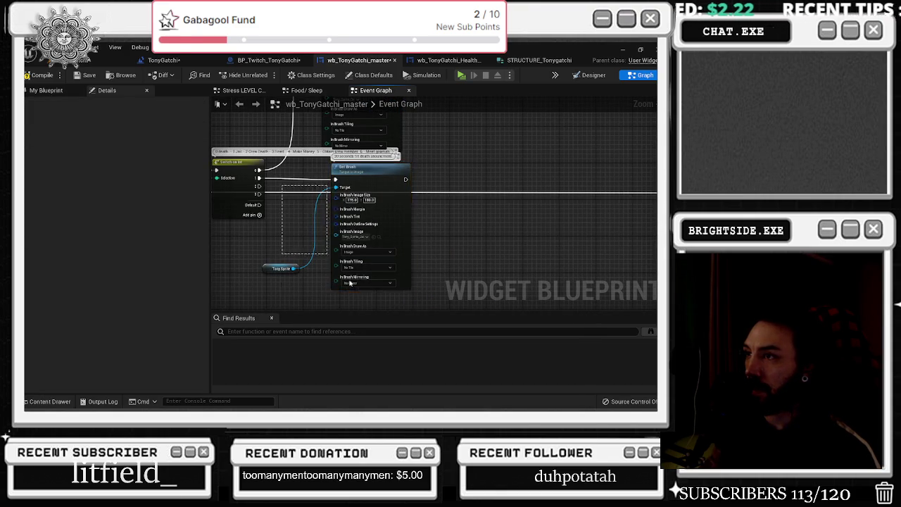
drag(327, 255, 434, 249)
scroll(434, 249, down, 2)
click(418, 243)
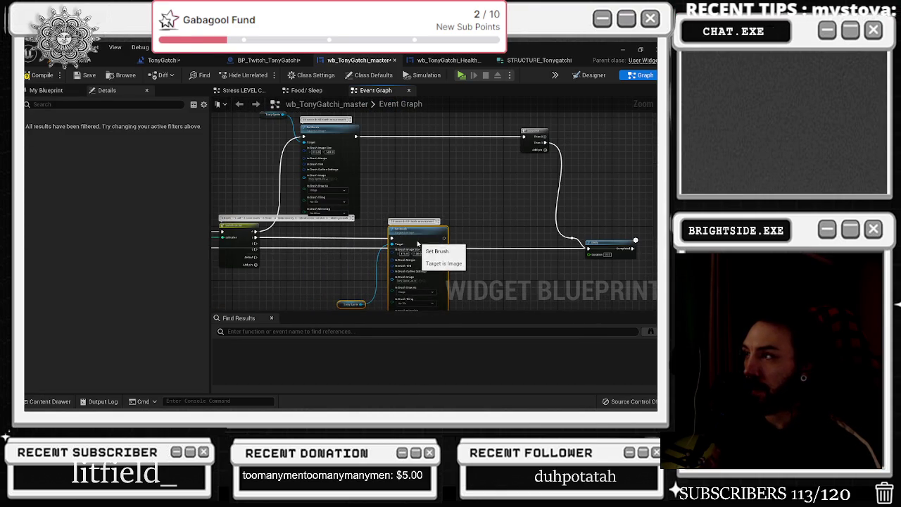
Step: Wire the Set Brush exec output into the Sequence node and show the My Blueprint variables
mouse_move(423, 242)
mouse_down()
mouse_move(462, 224)
mouse_move(503, 141)
mouse_up()
click(590, 247)
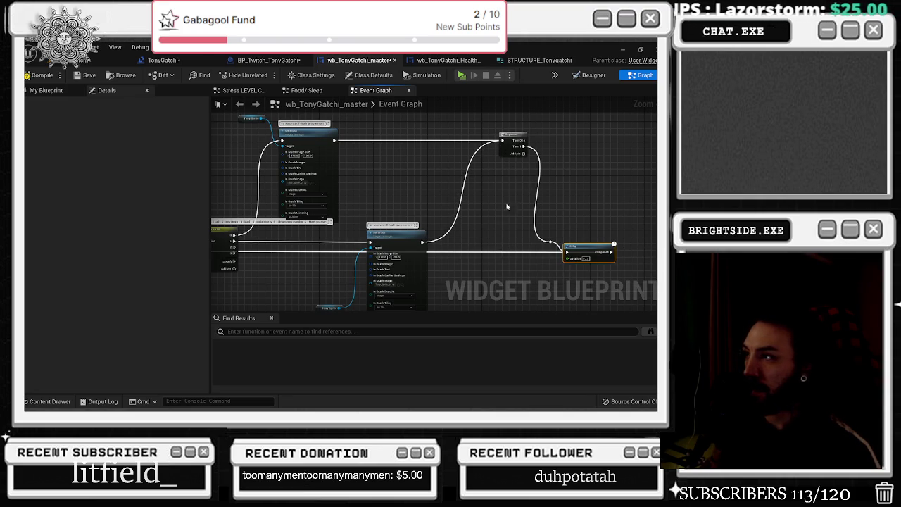
drag(501, 207, 482, 188)
click(69, 90)
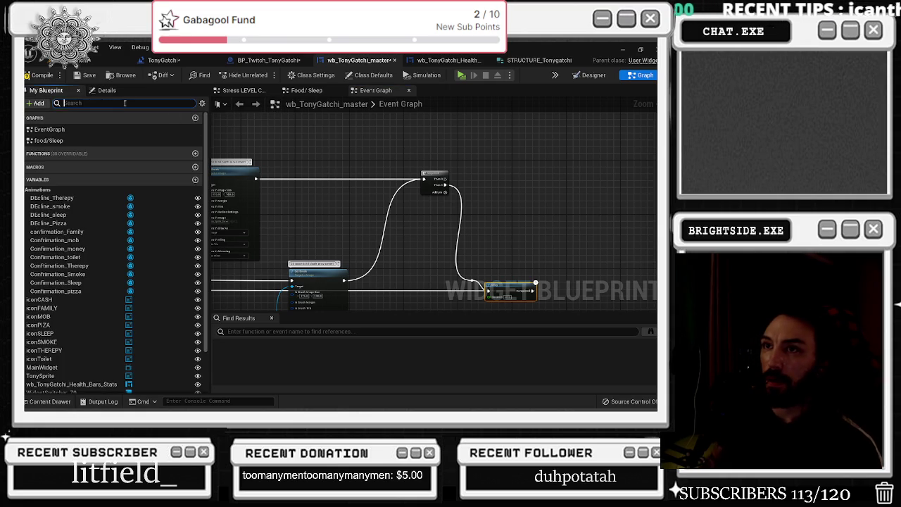
Step: Add a Set node for 'is in aniamtion?' with a Delay's Completed wired into it
text(anima)
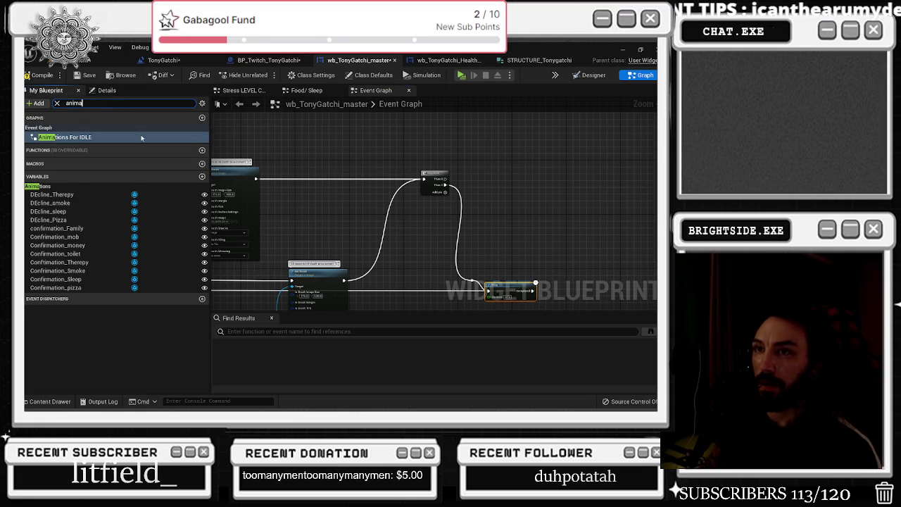
key(BackSpace)
key(BackSpace)
key(BackSpace)
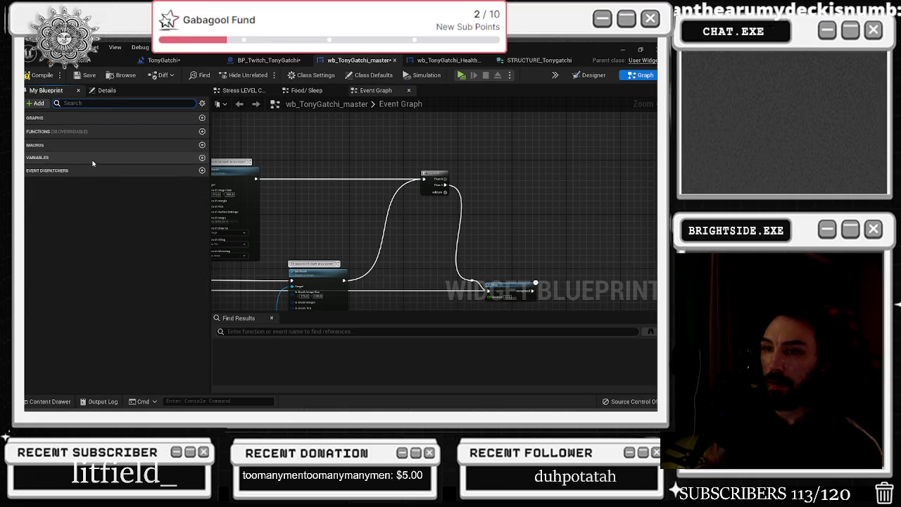
mouse_move(46, 301)
mouse_down()
mouse_move(573, 169)
mouse_move(534, 181)
mouse_up()
scroll(534, 181, up, 2)
click(440, 179)
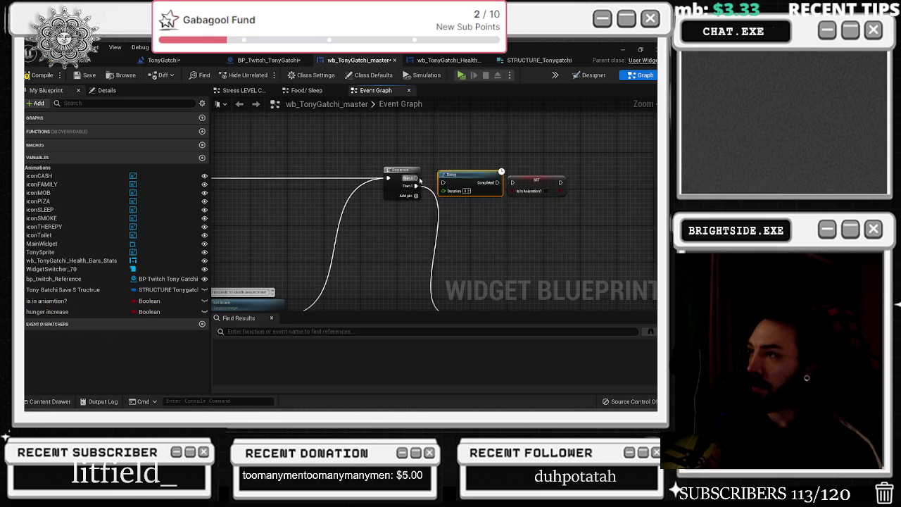
drag(498, 178, 524, 180)
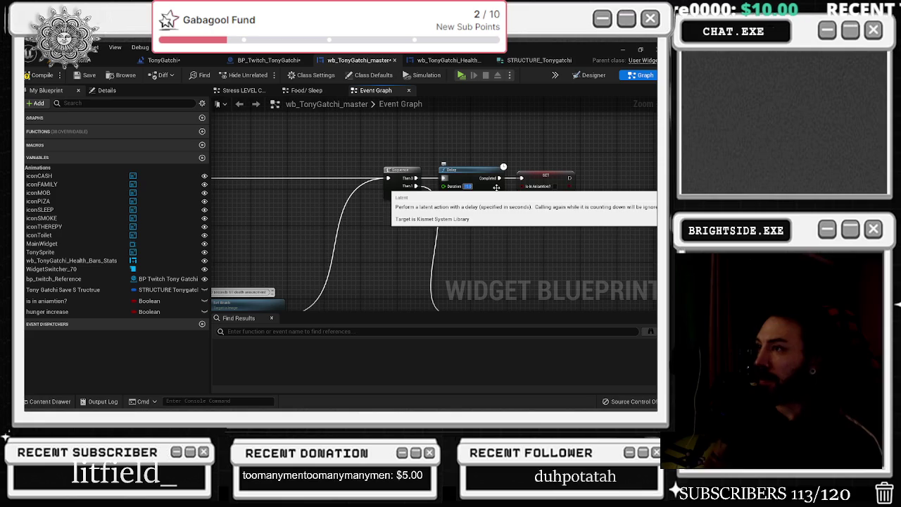
Step: Move the Set Brush and Tony Sprite nodes to the right and line them up
mouse_move(495, 219)
mouse_down()
mouse_move(392, 217)
mouse_move(400, 230)
mouse_up()
scroll(399, 230, down, 2)
mouse_move(366, 293)
mouse_down()
mouse_move(480, 206)
mouse_move(513, 205)
mouse_up()
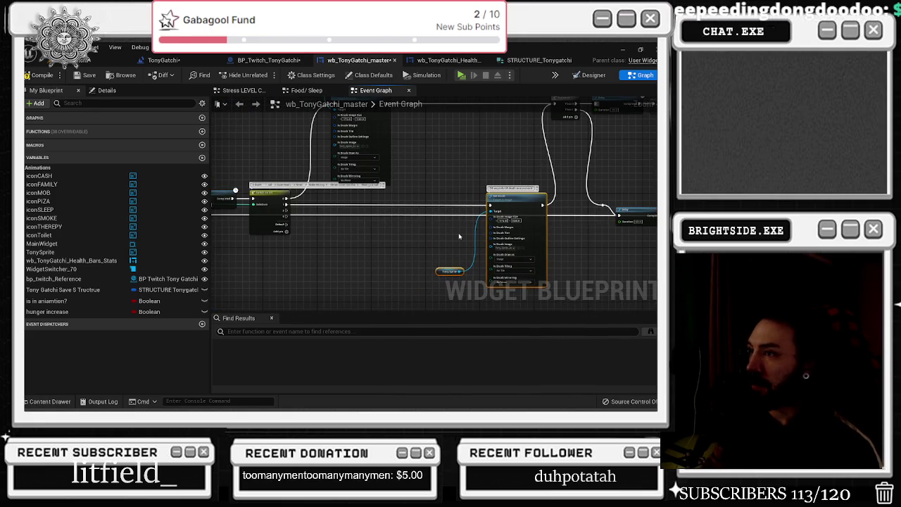
scroll(320, 242, up, 2)
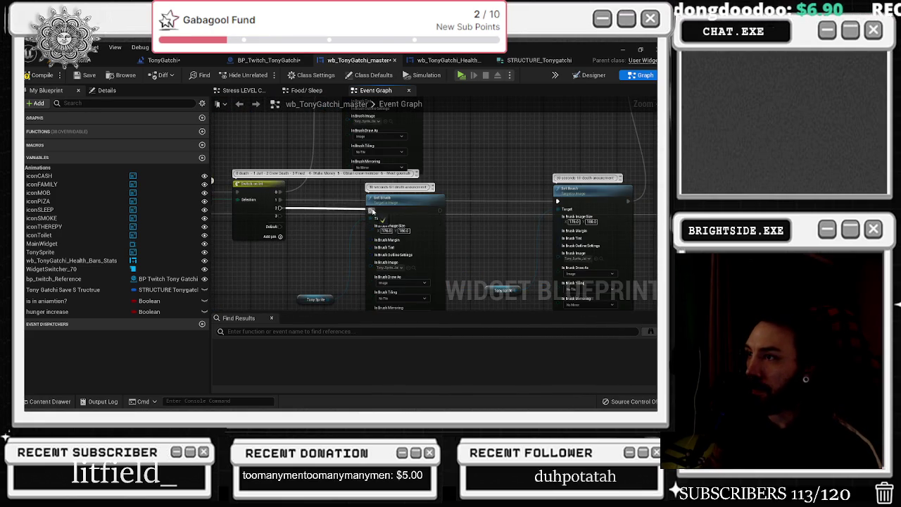
drag(416, 210, 419, 198)
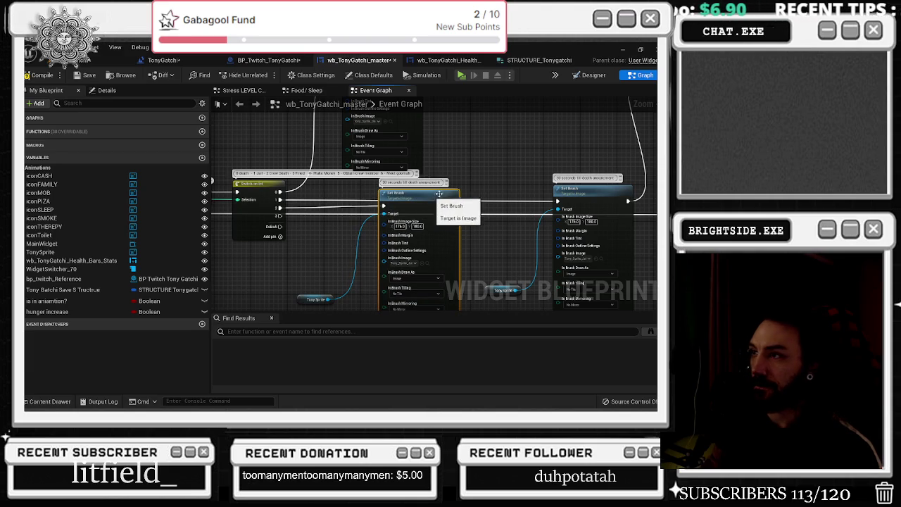
Step: Delete the right Set Brush node's comment and begin editing the middle node's comment
double_click(586, 178)
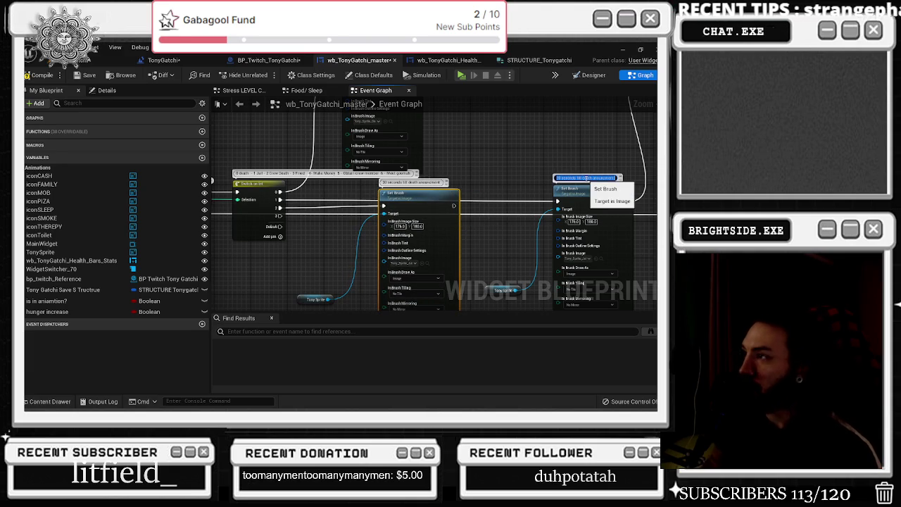
key(BackSpace)
double_click(414, 182)
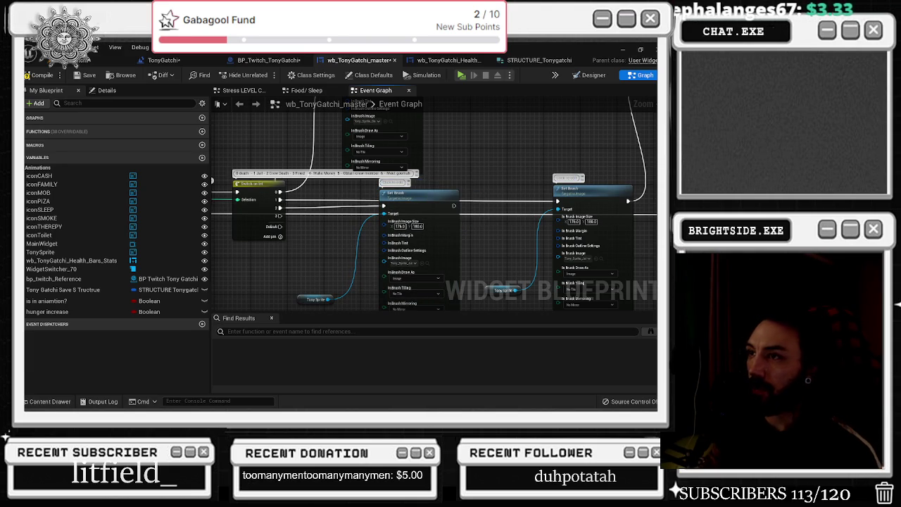
Step: Set the brush image to Tony_Sprite_Ghost_14 and align the middle Set Brush node
click(46, 402)
click(147, 243)
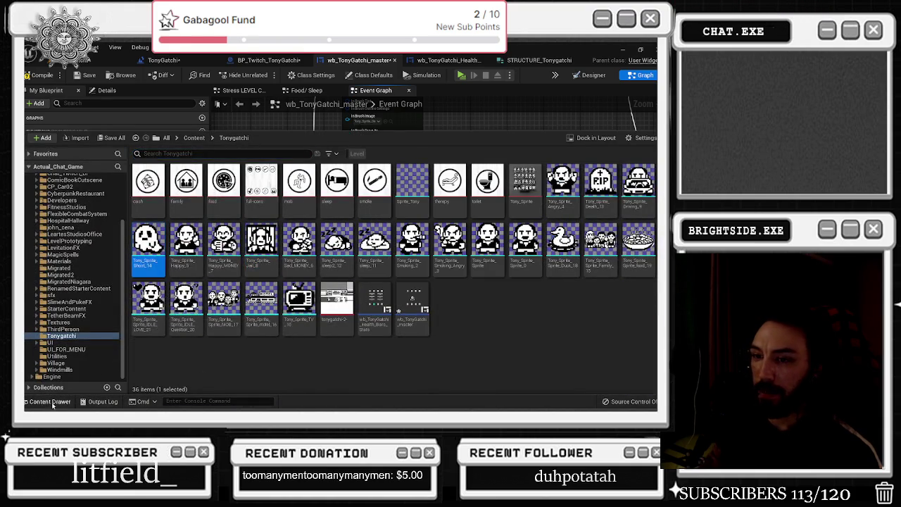
click(425, 267)
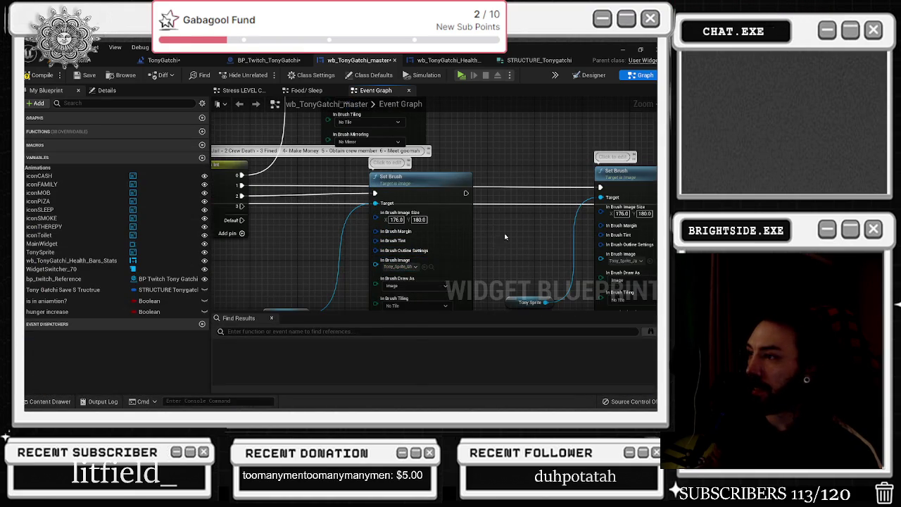
scroll(426, 211, down, 2)
click(415, 188)
drag(414, 188, 301, 288)
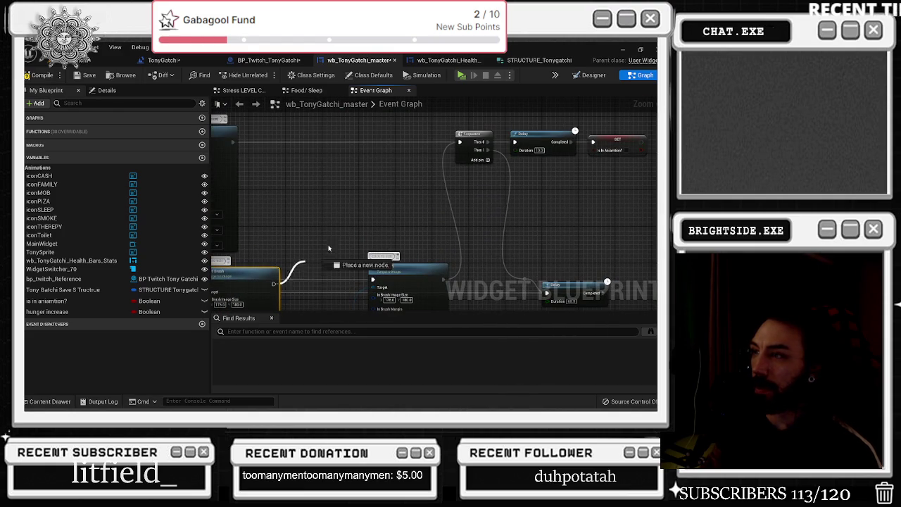
Step: Realign the Set Brush node and its Tony Sprite getter beside the Switch
drag(410, 171, 485, 135)
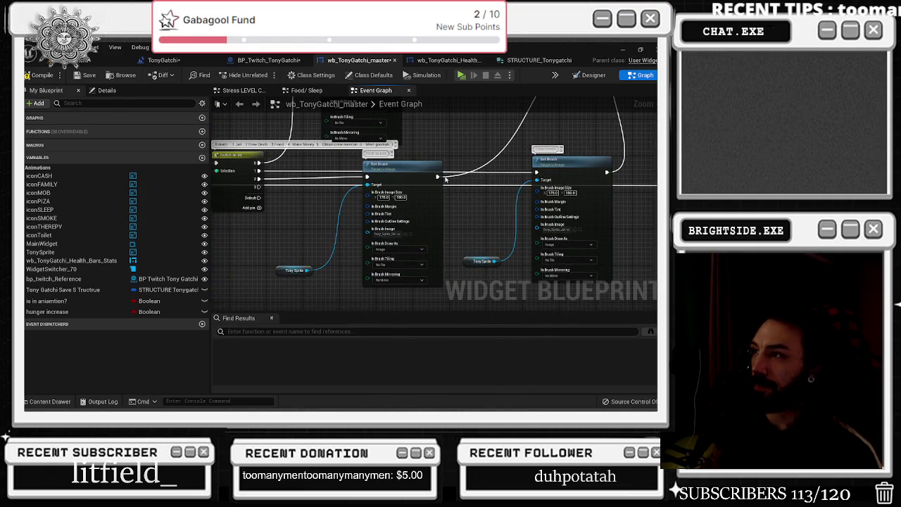
scroll(324, 196, down, 6)
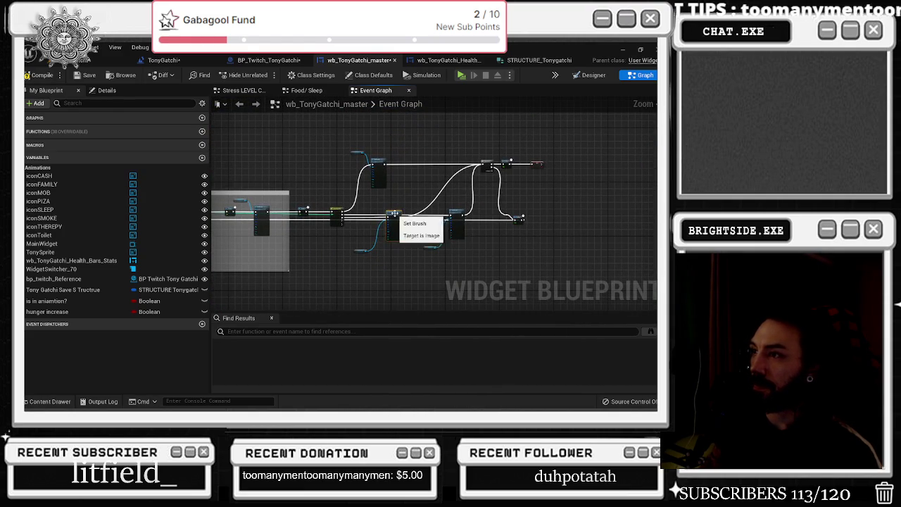
drag(435, 177, 443, 163)
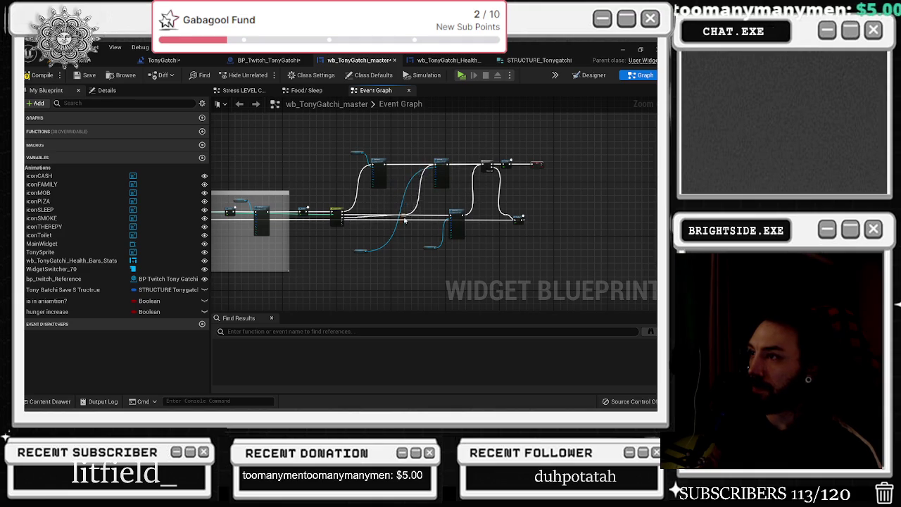
drag(364, 252, 372, 243)
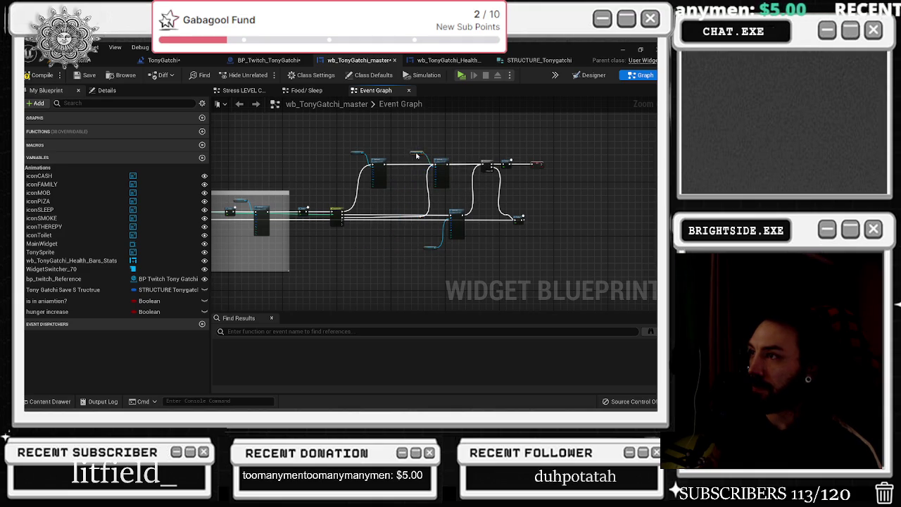
scroll(361, 226, up, 5)
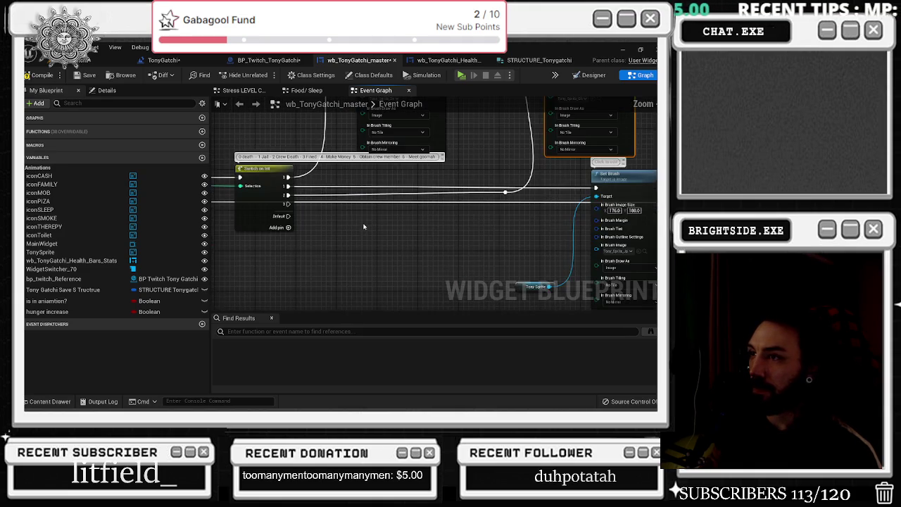
Step: Paste a Tony Sprite Set Brush, wire Switch output 3 into it, and choose its sprite
key(ctrl+v)
drag(288, 204, 387, 254)
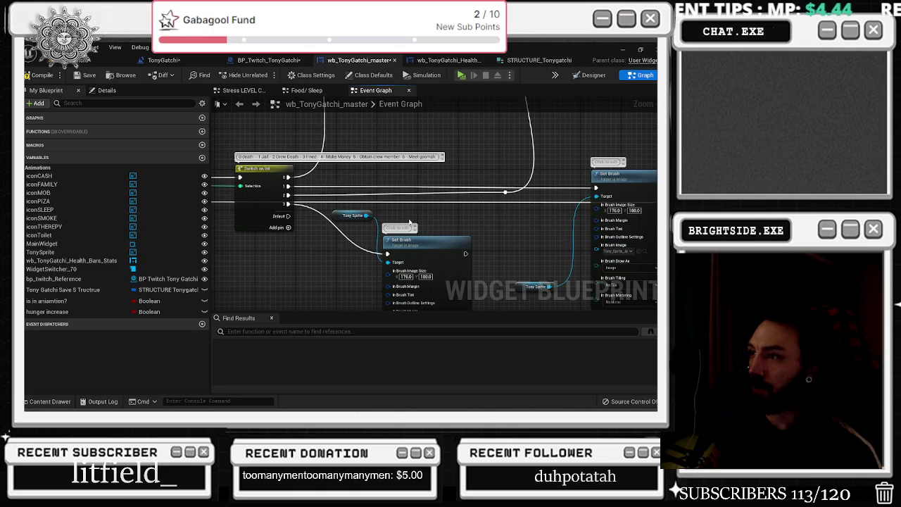
key(ctrl+space)
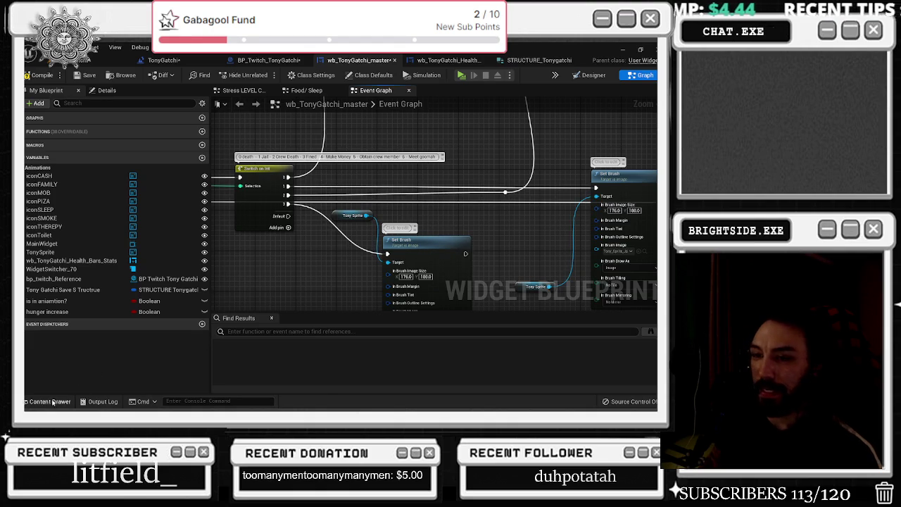
click(299, 243)
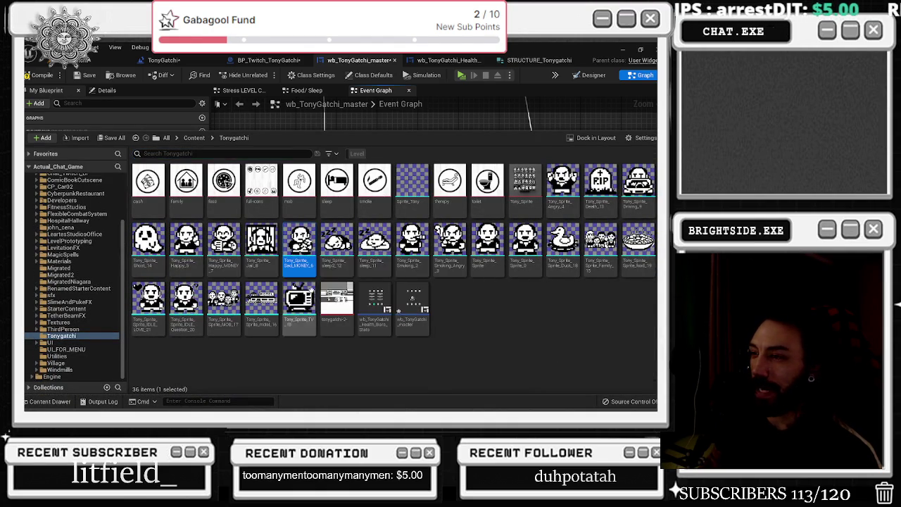
key(ctrl+space)
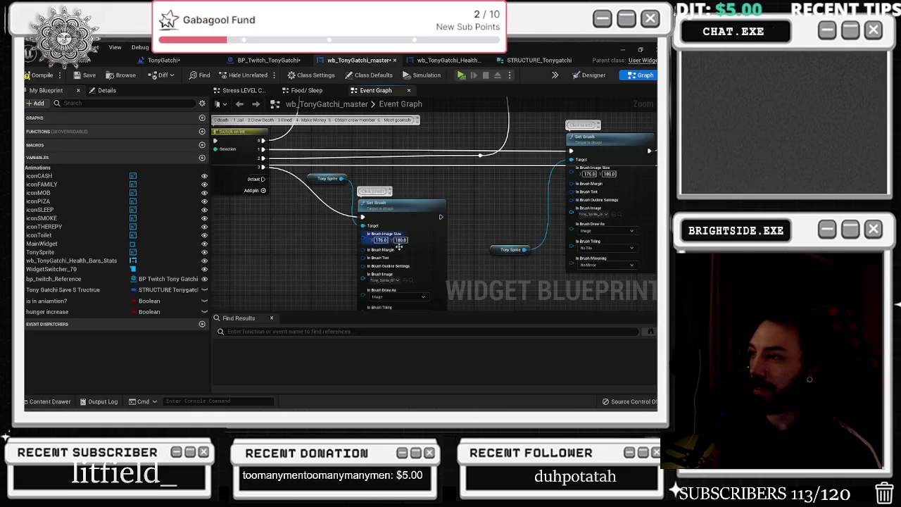
Step: Chain the new Set Brush onward and route a Switch wire to the upper Set Brush
drag(312, 179, 307, 260)
scroll(342, 215, down, 2)
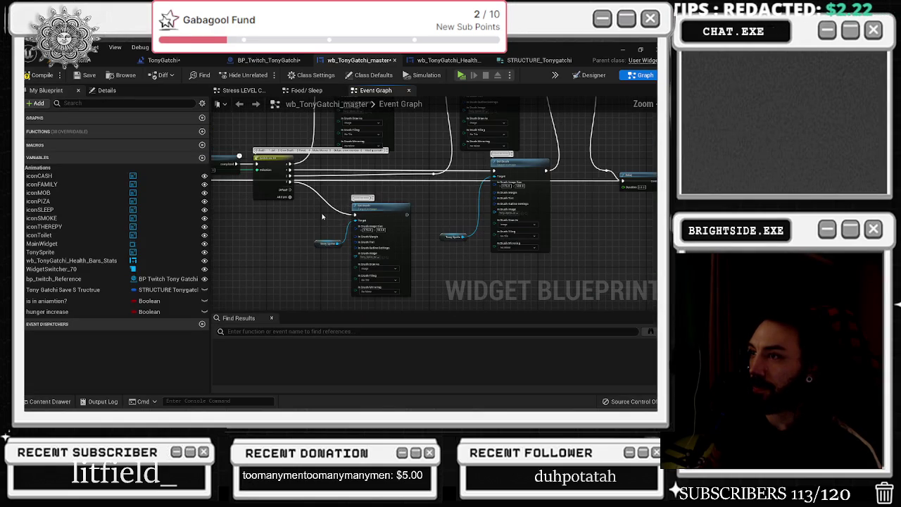
mouse_move(409, 217)
mouse_down()
mouse_move(492, 109)
mouse_move(619, 217)
mouse_move(561, 196)
mouse_up()
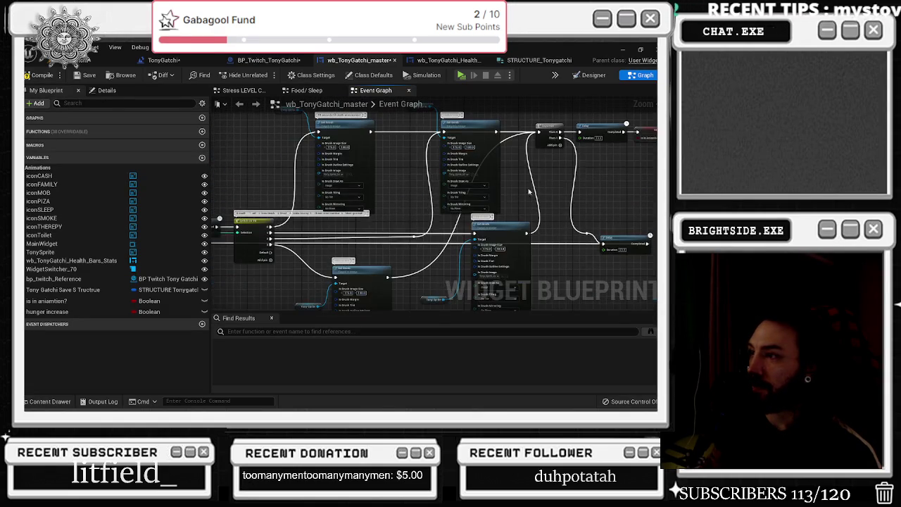
scroll(384, 142, down, 5)
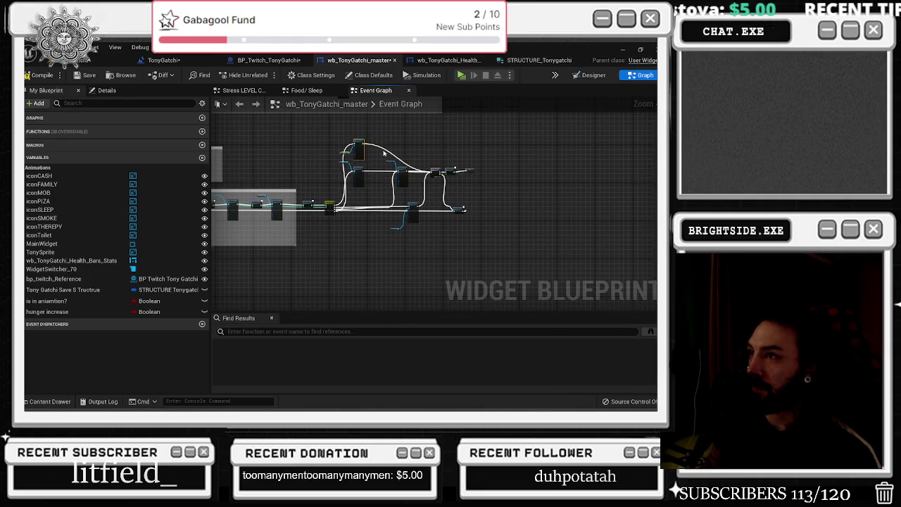
scroll(383, 153, up, 6)
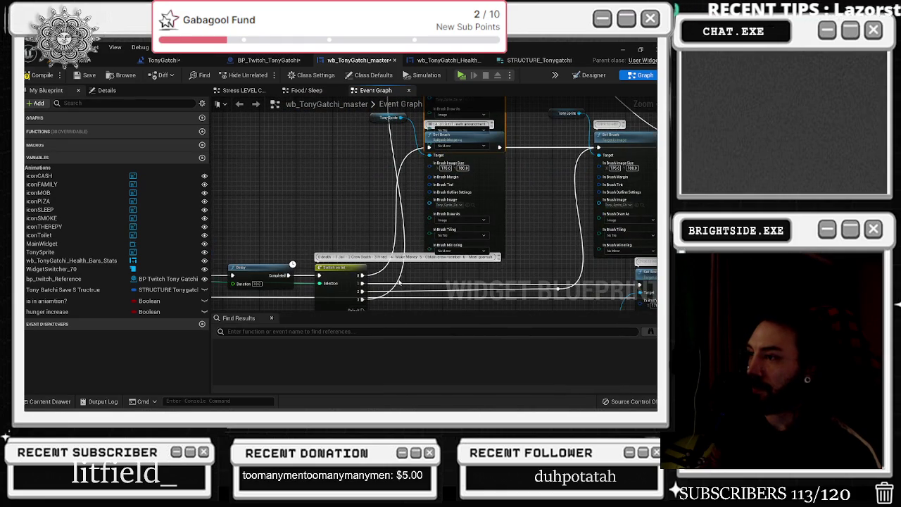
mouse_move(400, 281)
mouse_down()
mouse_move(345, 171)
mouse_move(368, 104)
mouse_move(383, 136)
mouse_up()
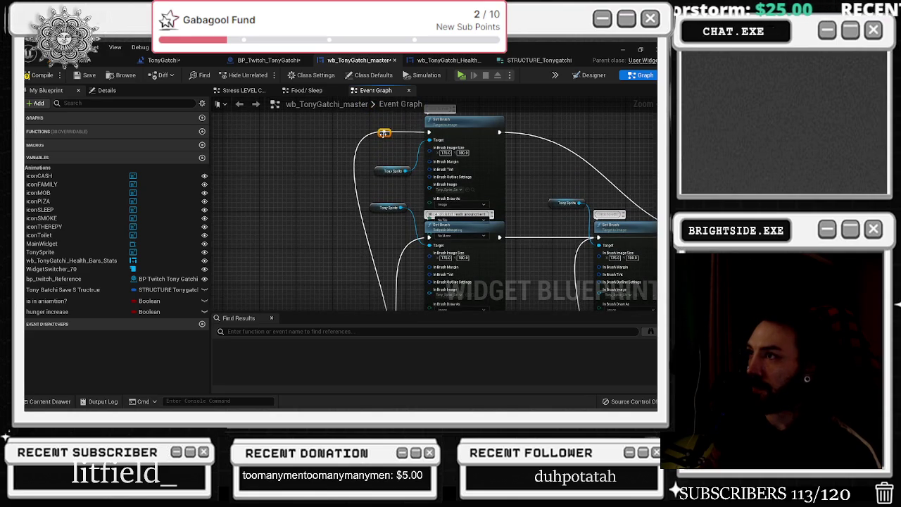
drag(387, 172, 392, 115)
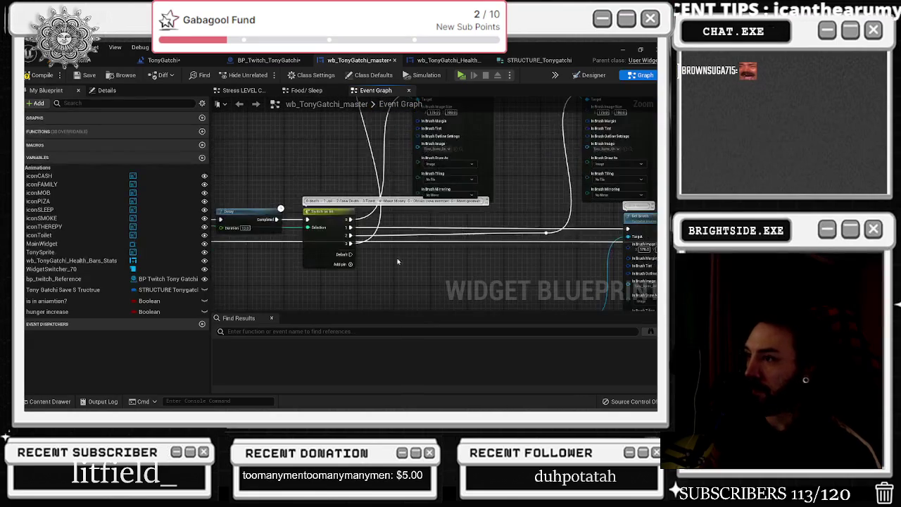
Step: Paste another Tony Sprite Set Brush, add Switch outputs 4–6, and wire output 4 to it
key(ctrl+v)
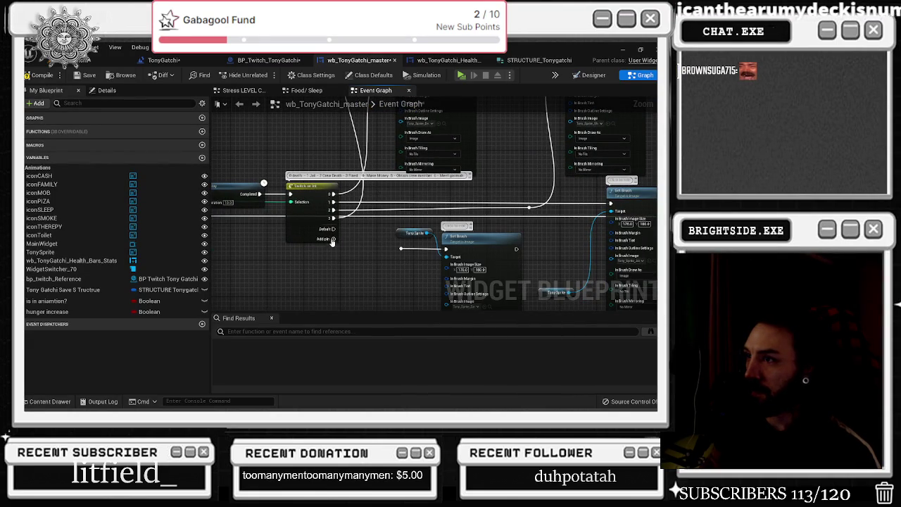
click(333, 239)
click(334, 247)
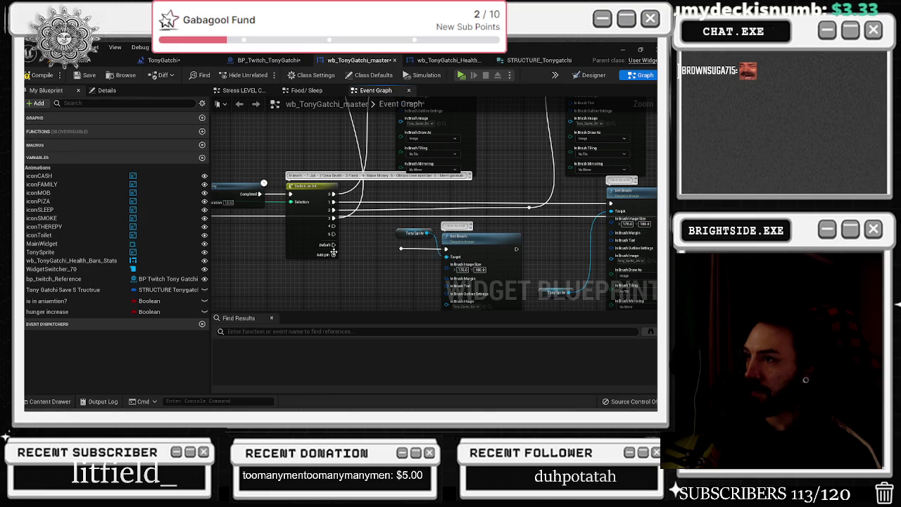
scroll(335, 236, up, 1)
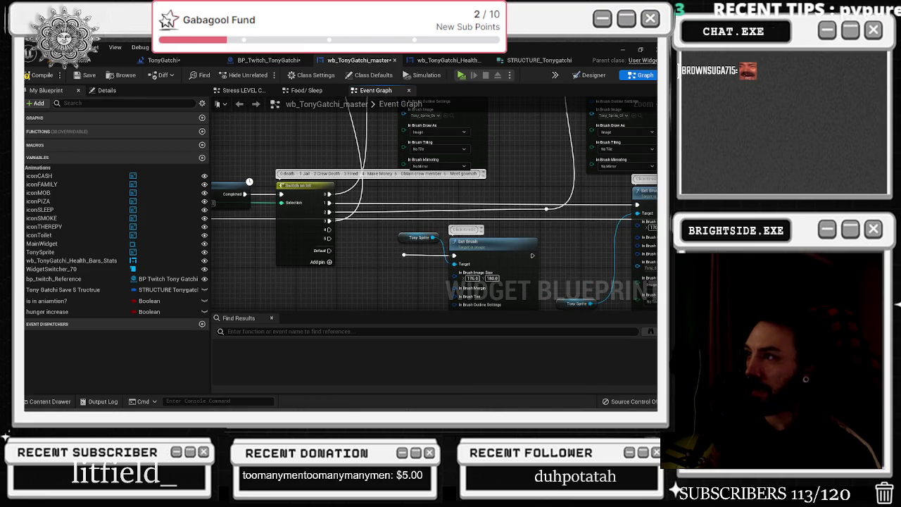
click(330, 263)
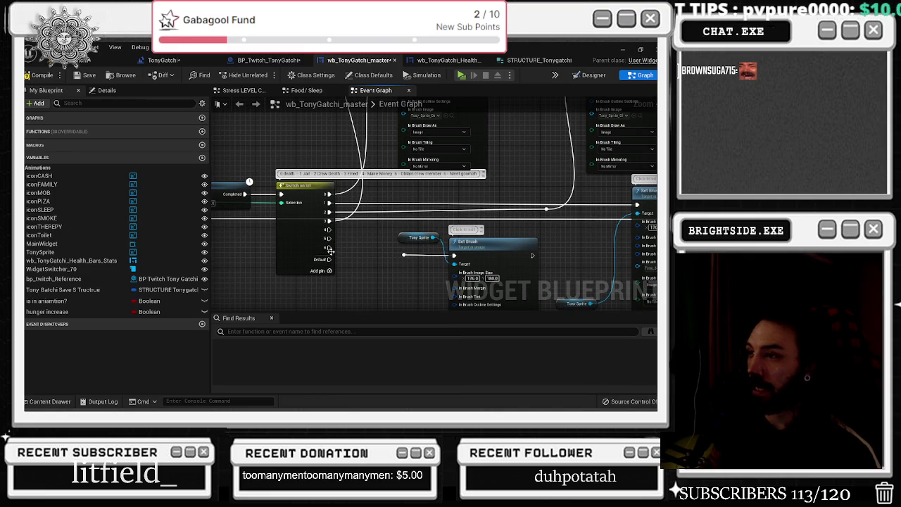
drag(428, 239, 403, 235)
drag(329, 229, 380, 251)
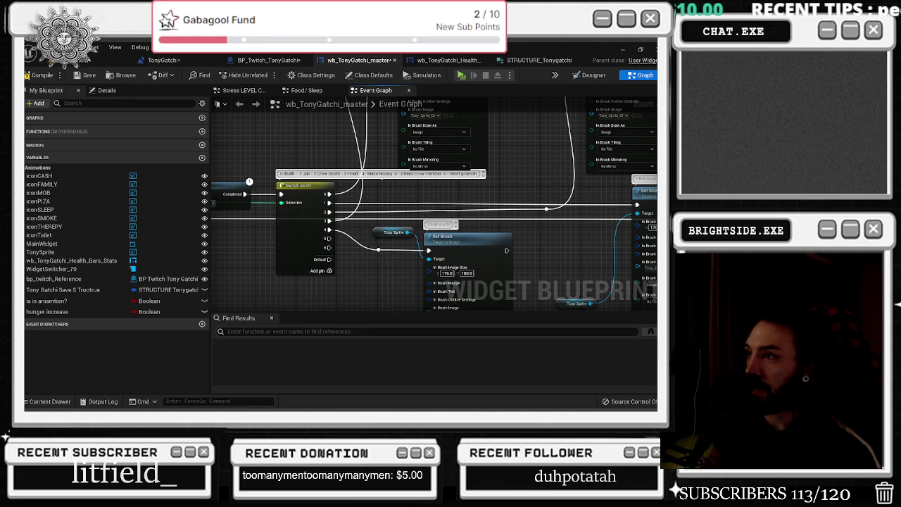
Step: Set the new Set Brush's image to the Happy MONEY sprite
scroll(411, 223, down, 1)
click(51, 401)
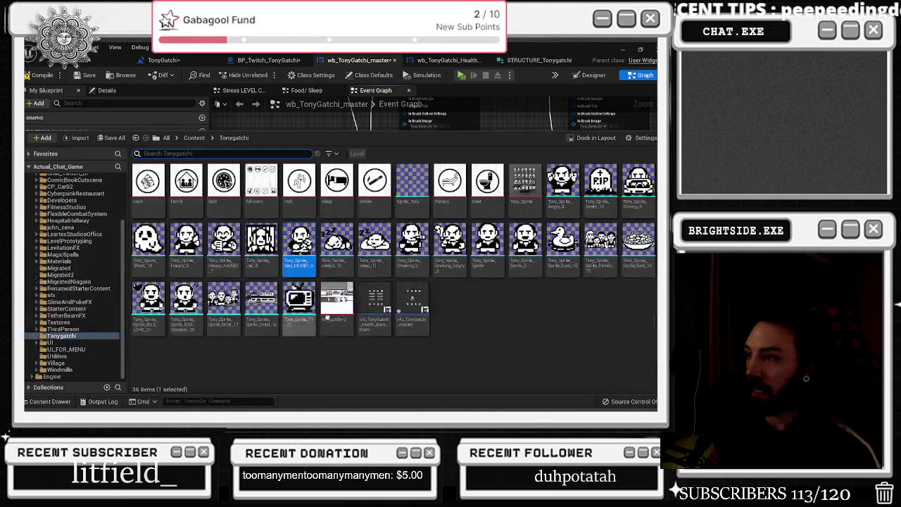
click(232, 246)
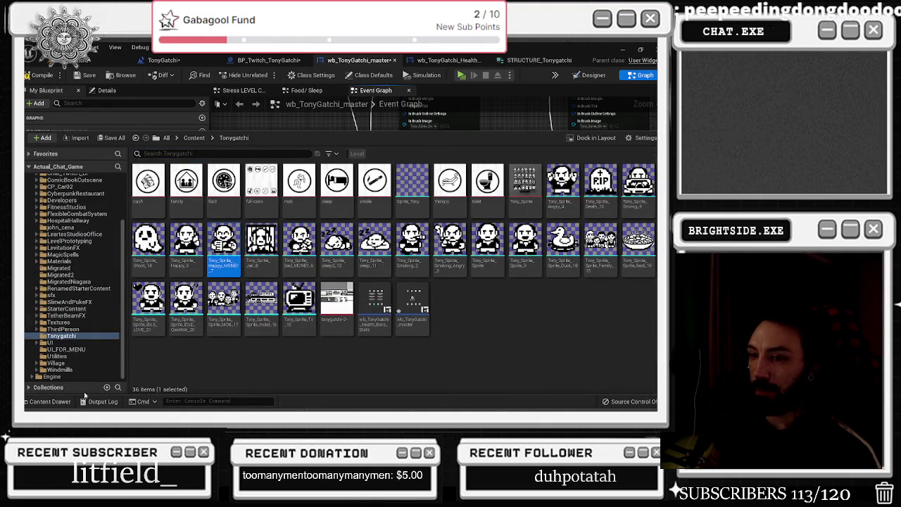
click(382, 278)
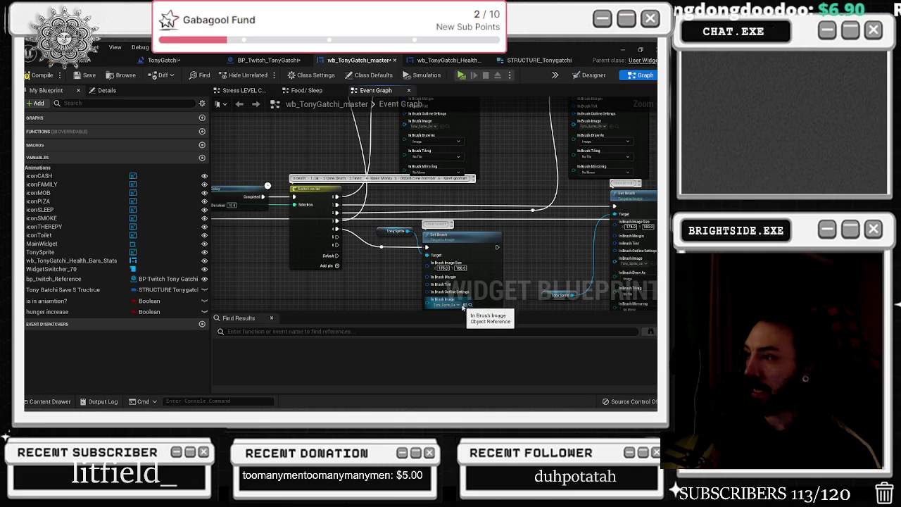
scroll(465, 307, down, 5)
mouse_move(373, 269)
mouse_down()
mouse_move(467, 181)
mouse_move(357, 257)
mouse_up()
click(357, 257)
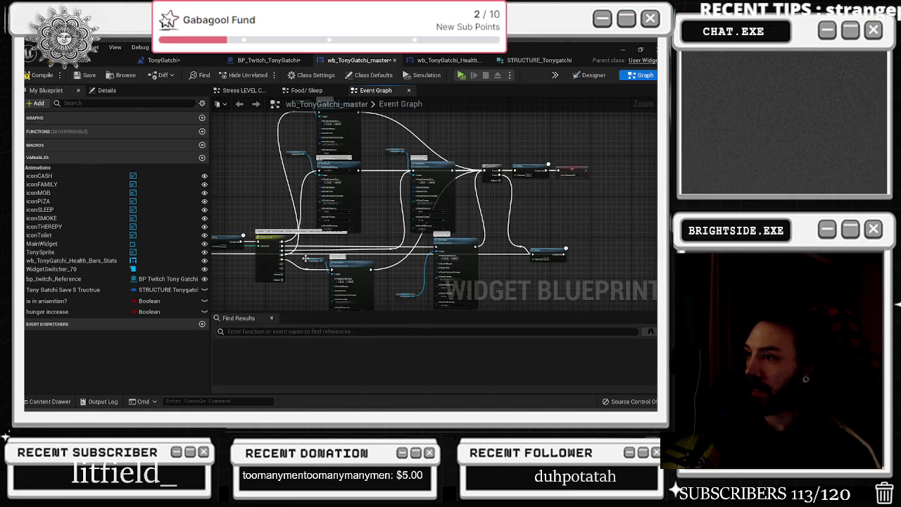
Step: Reposition the lower Set Brush node, focus on it, and undo the last change
scroll(357, 269, down, 2)
mouse_move(347, 268)
mouse_down()
mouse_move(372, 301)
mouse_move(384, 299)
mouse_move(394, 215)
mouse_move(348, 255)
mouse_up()
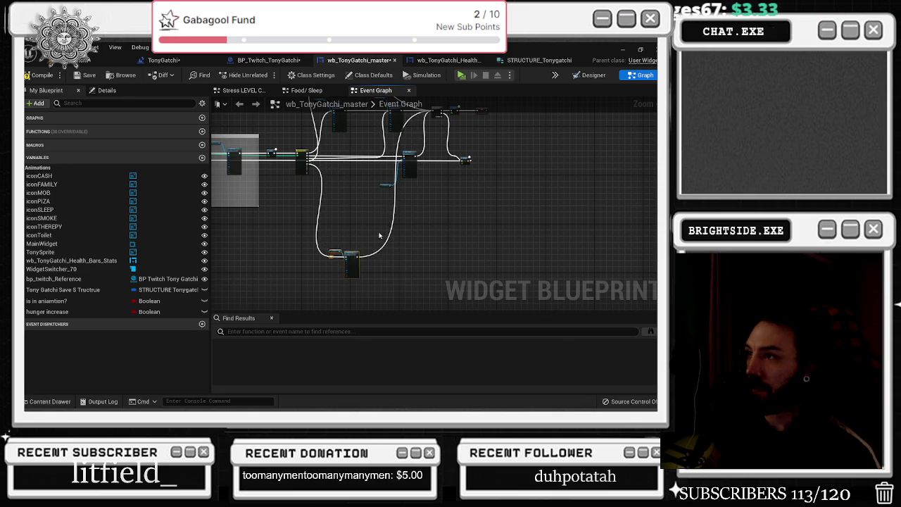
drag(435, 171, 425, 224)
drag(312, 125, 313, 164)
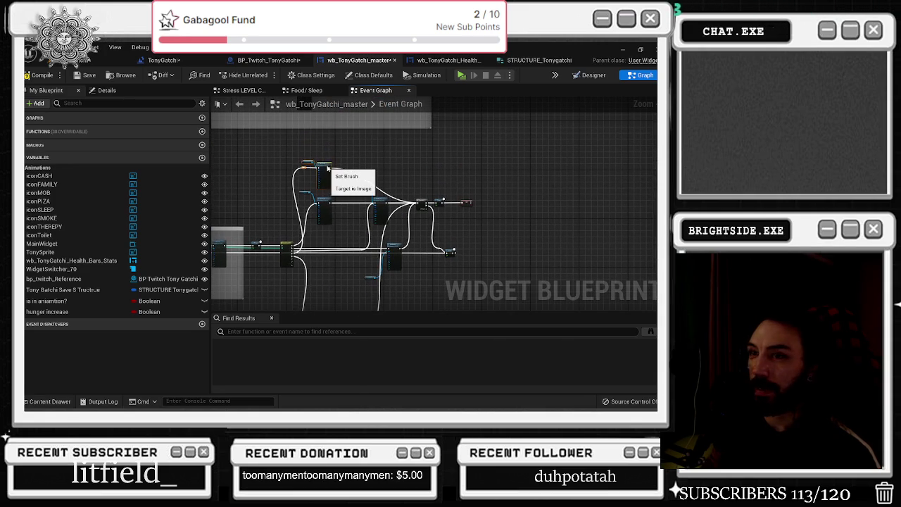
click(284, 251)
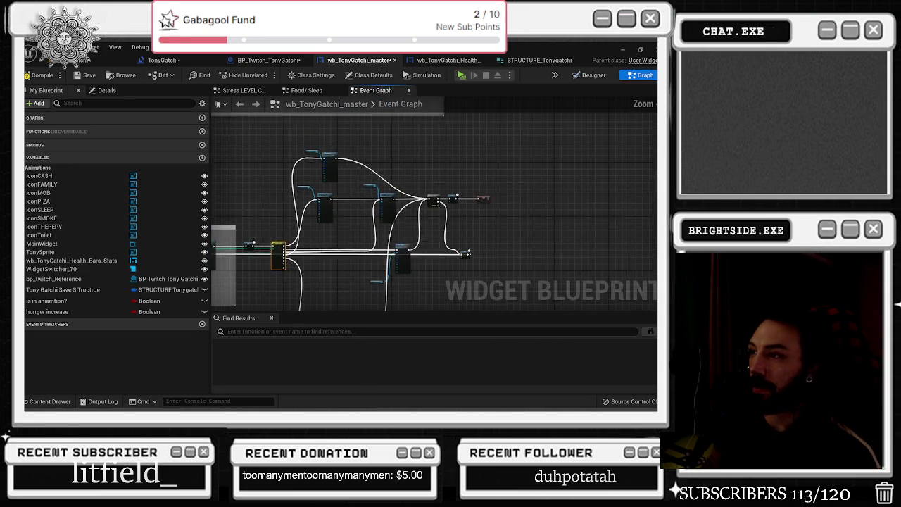
scroll(320, 161, up, 5)
key(Home)
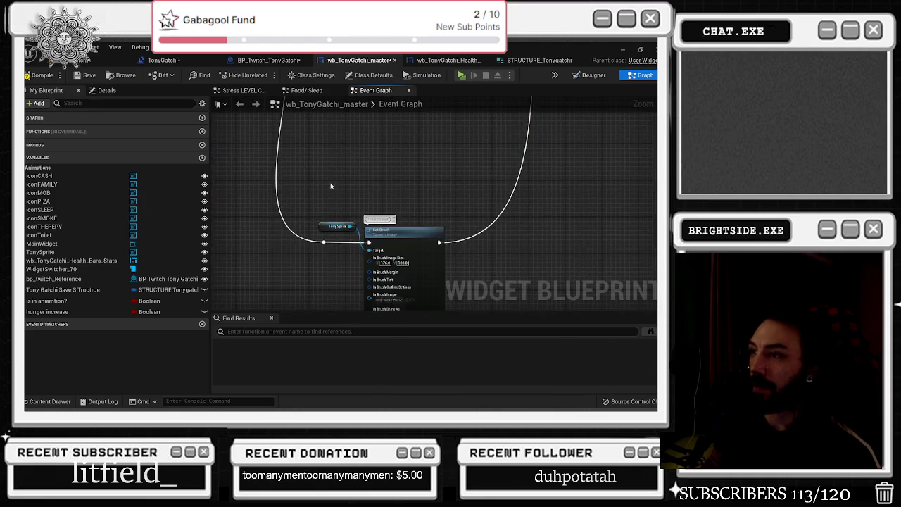
key(ctrl+z)
Step: Paste another Set Brush with Tony Sprite getter and align it with the Switch wires
key(ctrl+v)
drag(364, 214, 350, 260)
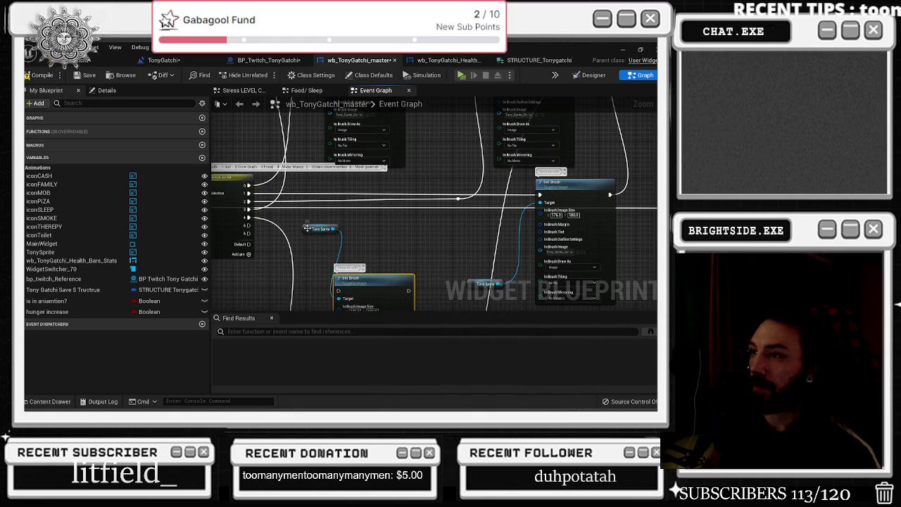
scroll(328, 256, down, 3)
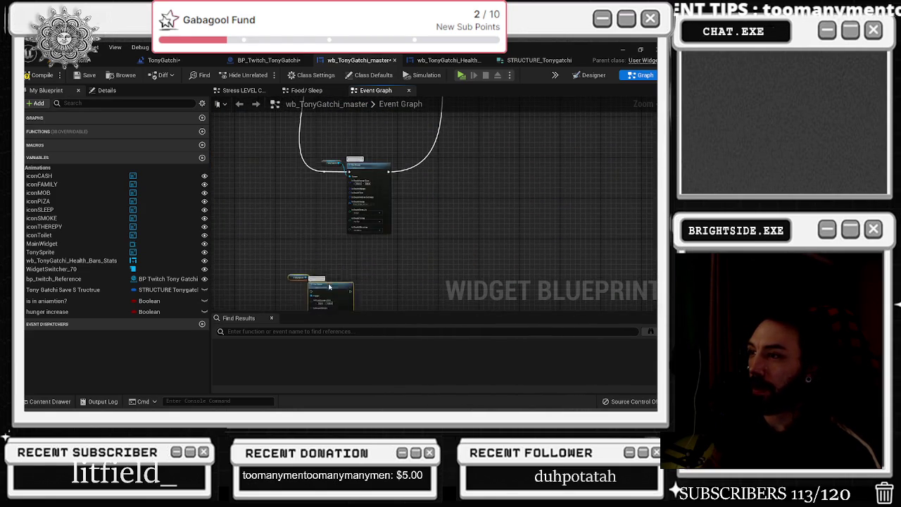
mouse_move(347, 261)
mouse_down()
mouse_move(354, 141)
mouse_move(317, 180)
mouse_up()
scroll(316, 179, up, 2)
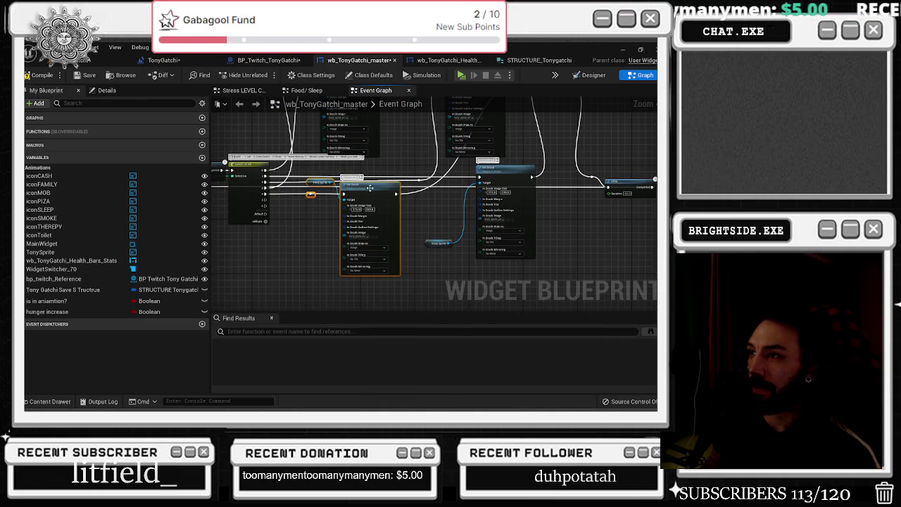
drag(369, 188, 370, 198)
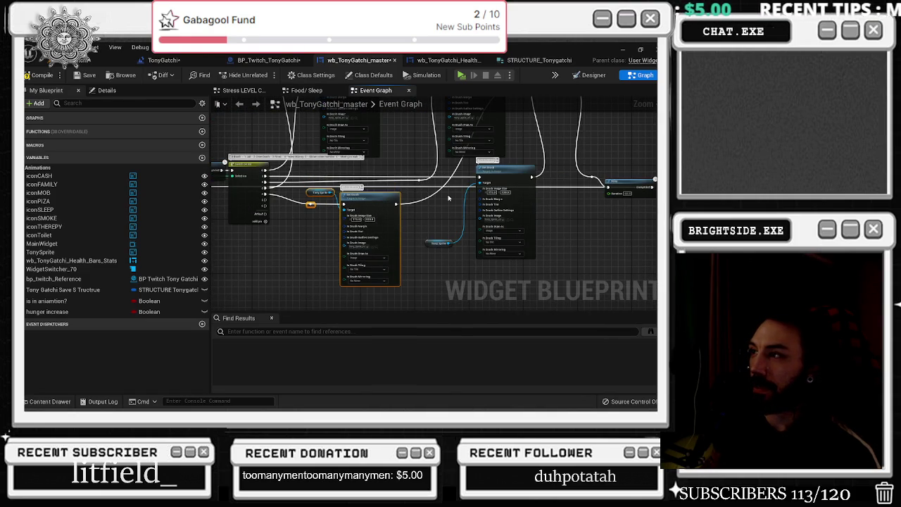
Step: Pan around the graph to review the lower Switch section and its Tony Sprite node
mouse_move(420, 206)
mouse_down()
mouse_move(402, 245)
mouse_move(416, 354)
mouse_up()
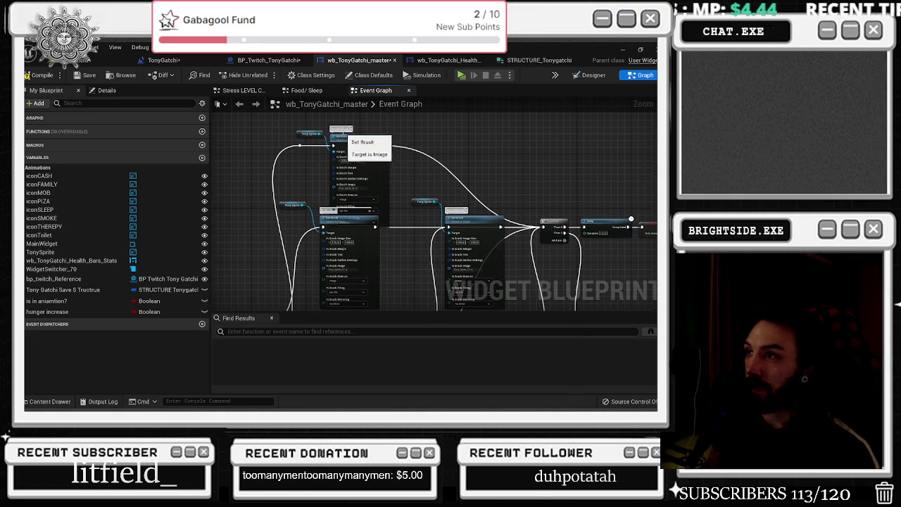
drag(417, 201, 419, 153)
click(417, 176)
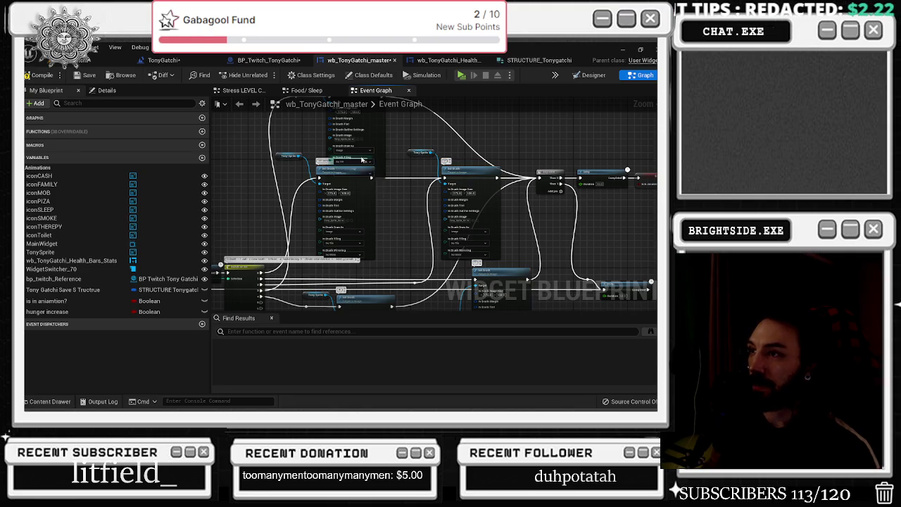
drag(397, 136, 403, 40)
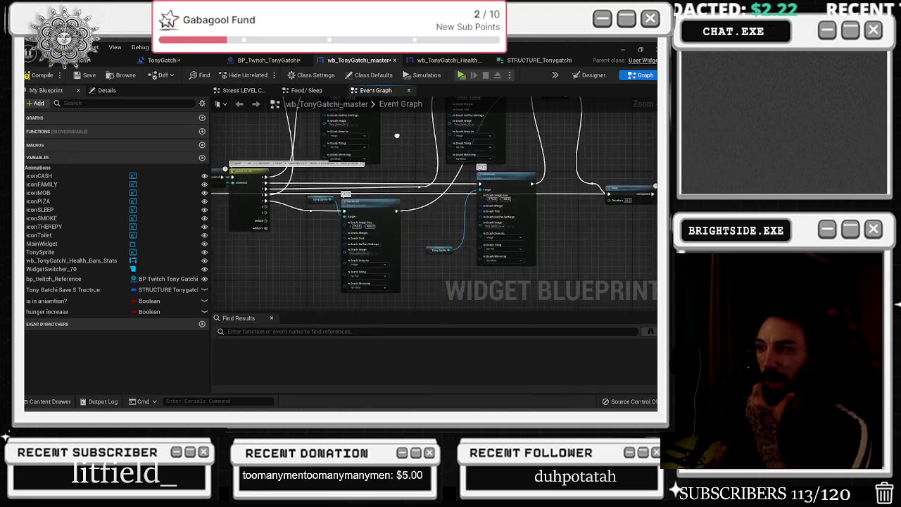
scroll(401, 197, up, 2)
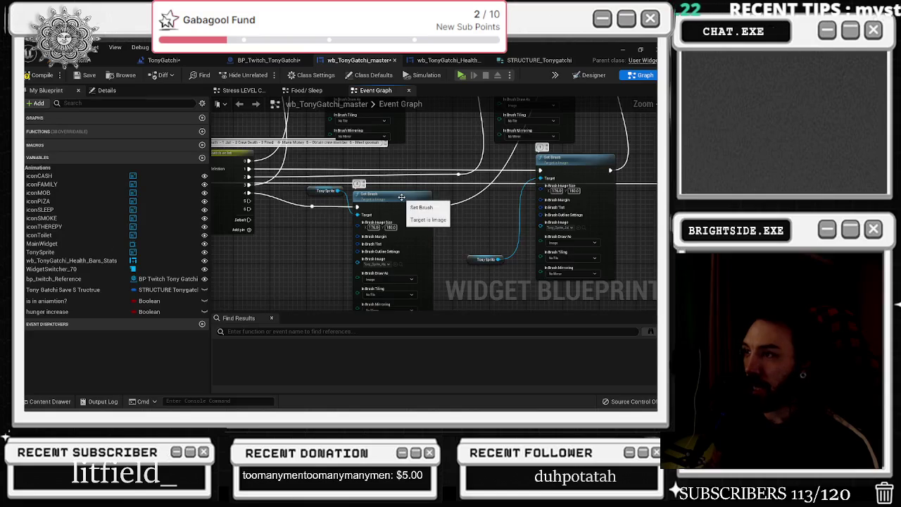
Step: Pick a brush image sprite from the assets and select the Set Brush node
mouse_move(312, 225)
mouse_down()
mouse_move(404, 242)
mouse_move(354, 238)
mouse_up()
drag(351, 151, 392, 218)
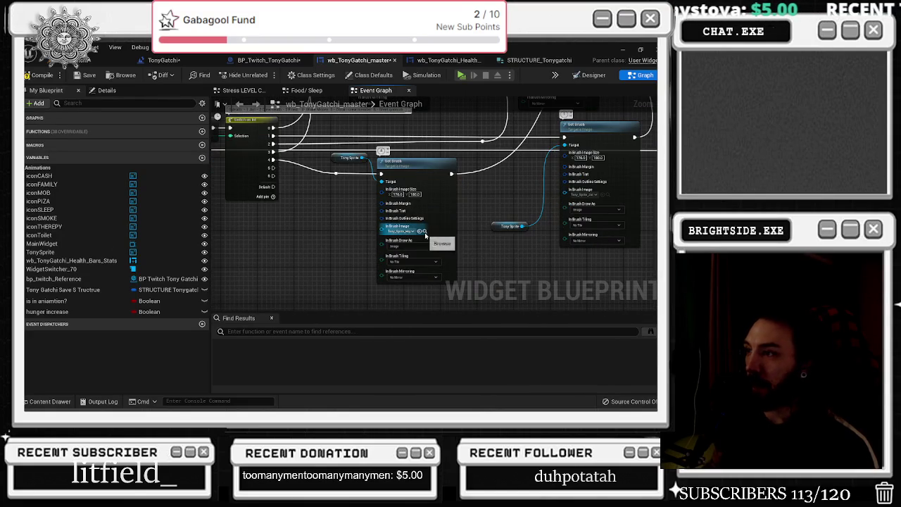
click(424, 232)
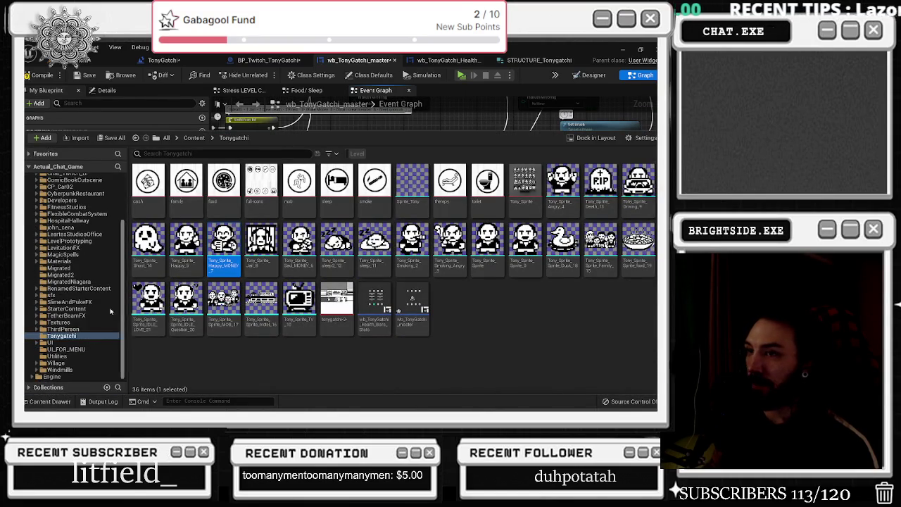
click(43, 401)
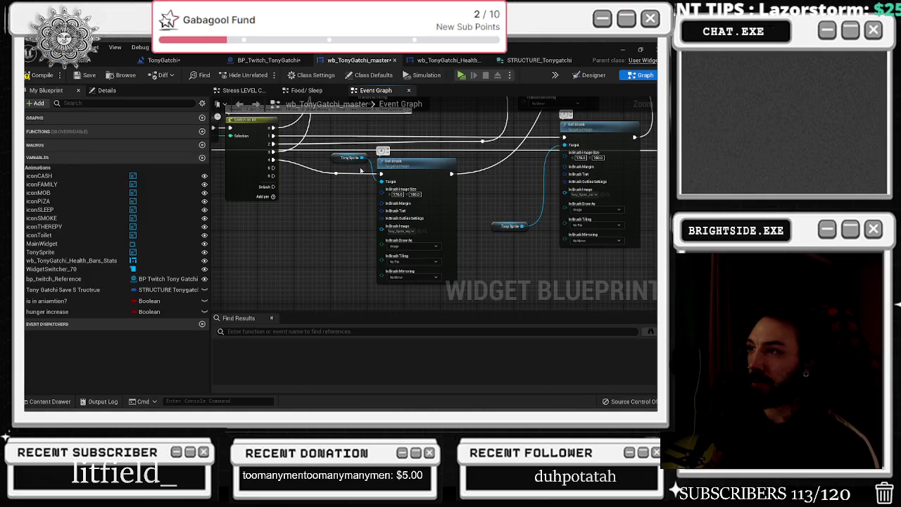
click(383, 183)
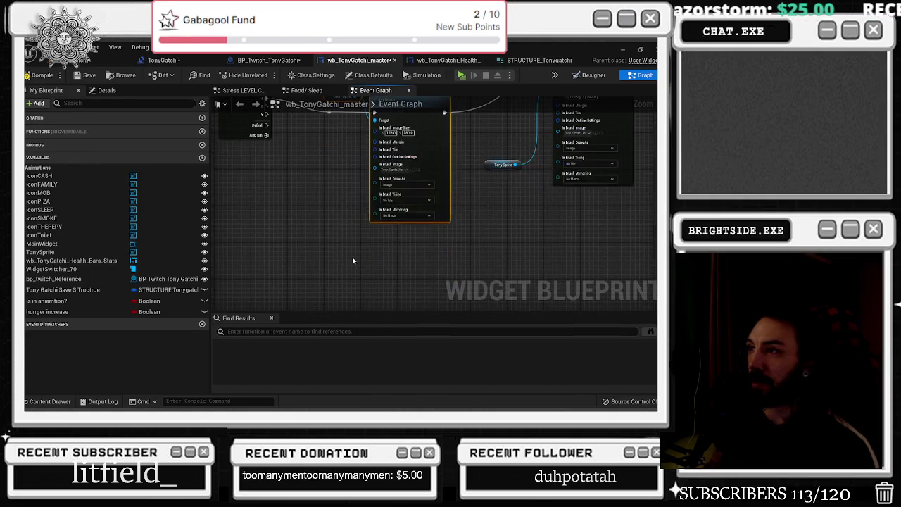
Step: Paste another Tony Sprite and Set Brush pair, arrange it, and wire the Delay onward
key(ctrl+v)
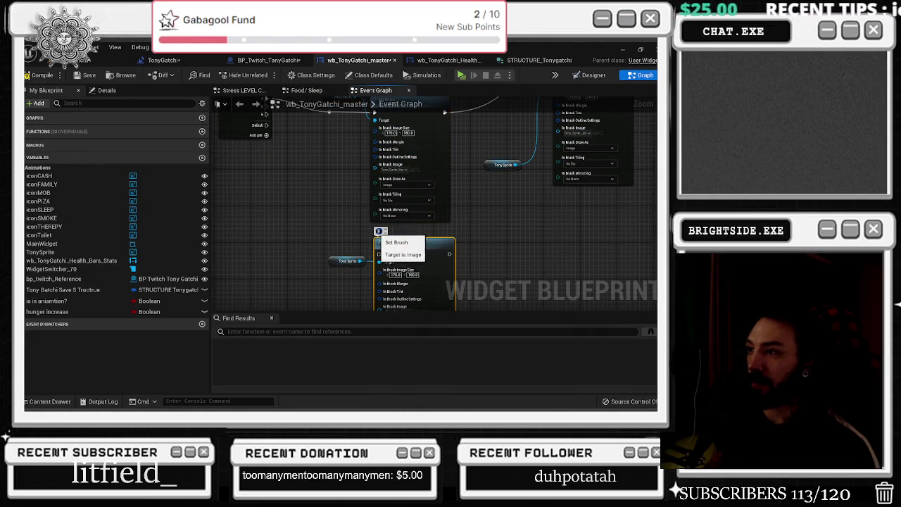
mouse_move(283, 97)
mouse_down()
mouse_move(412, 281)
mouse_move(407, 301)
mouse_up()
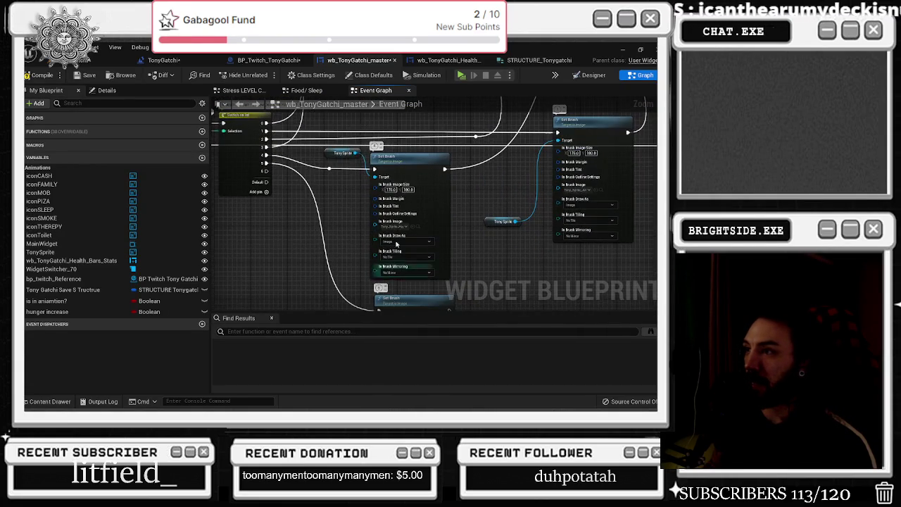
drag(408, 164, 390, 161)
mouse_move(398, 305)
mouse_down()
mouse_move(330, 263)
mouse_move(447, 224)
mouse_up()
drag(344, 266, 331, 280)
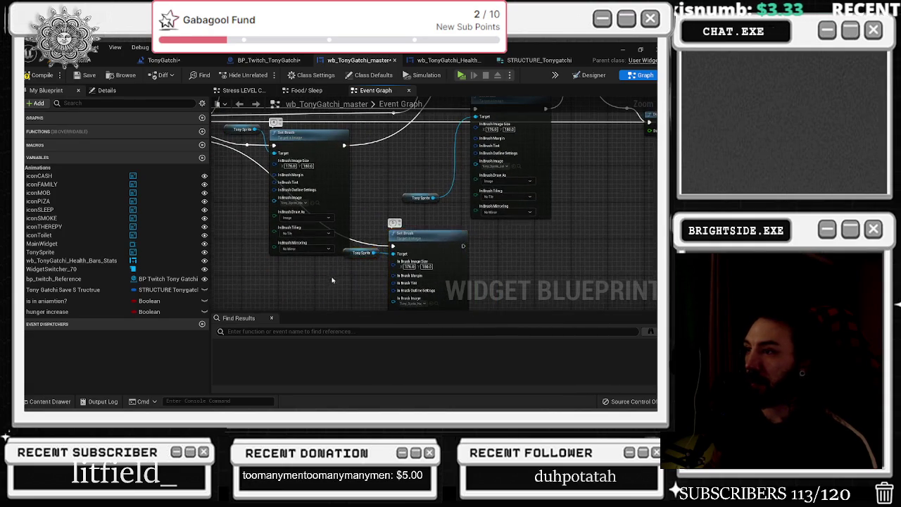
scroll(358, 278, down, 3)
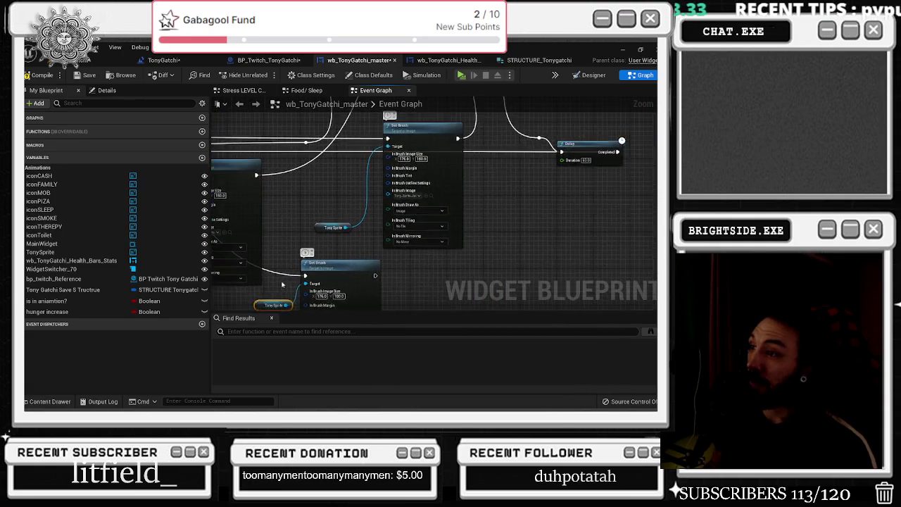
mouse_move(556, 174)
mouse_down()
mouse_move(396, 177)
mouse_move(435, 222)
mouse_move(445, 220)
mouse_move(435, 205)
mouse_up()
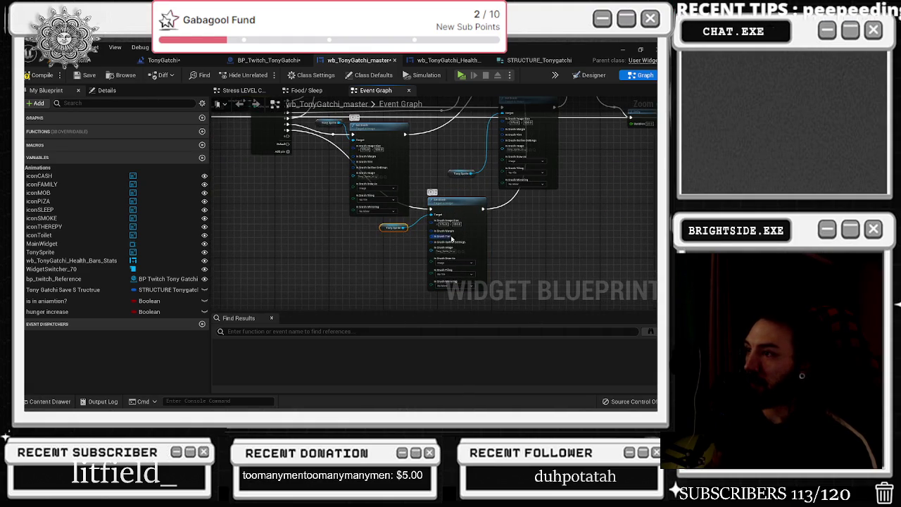
Step: Choose a different Tony sprite as the fifth Set Brush node's image
scroll(394, 268, up, 2)
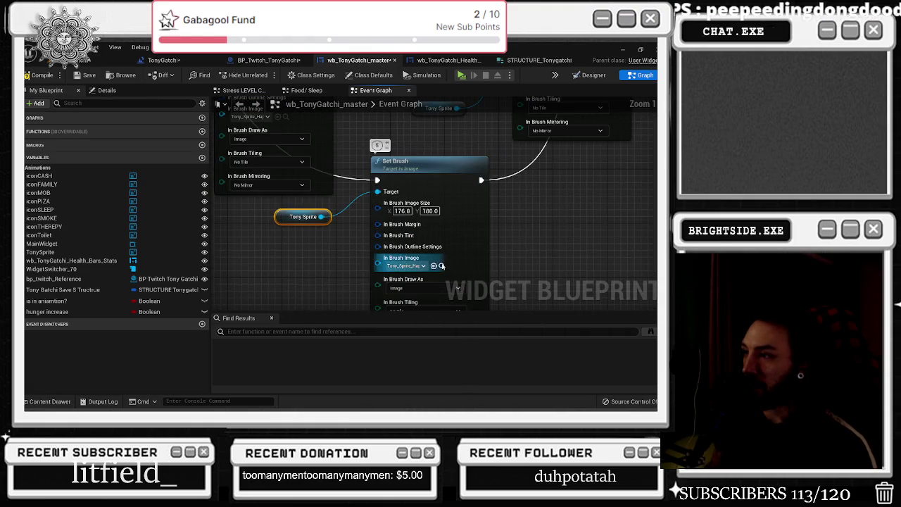
key(ctrl+space)
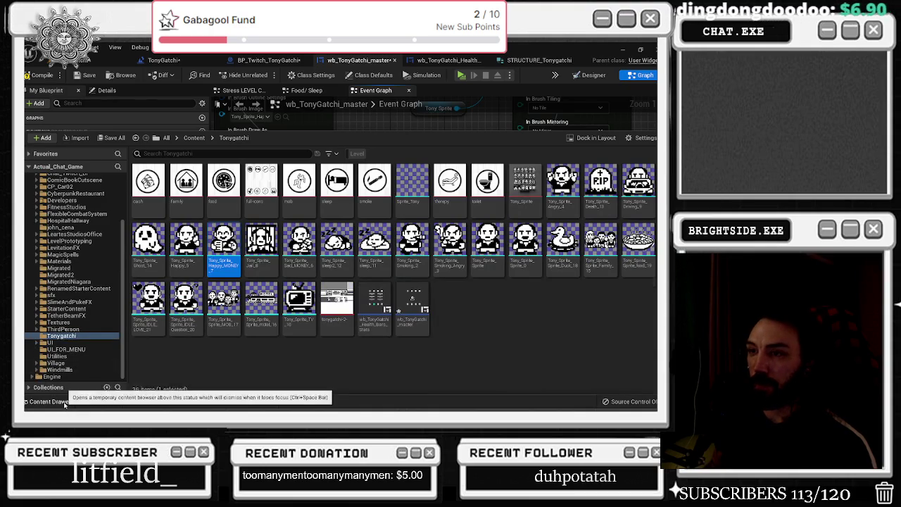
key(ctrl+space)
drag(277, 227, 324, 309)
mouse_move(395, 281)
mouse_down()
mouse_move(338, 254)
mouse_move(211, 217)
mouse_up()
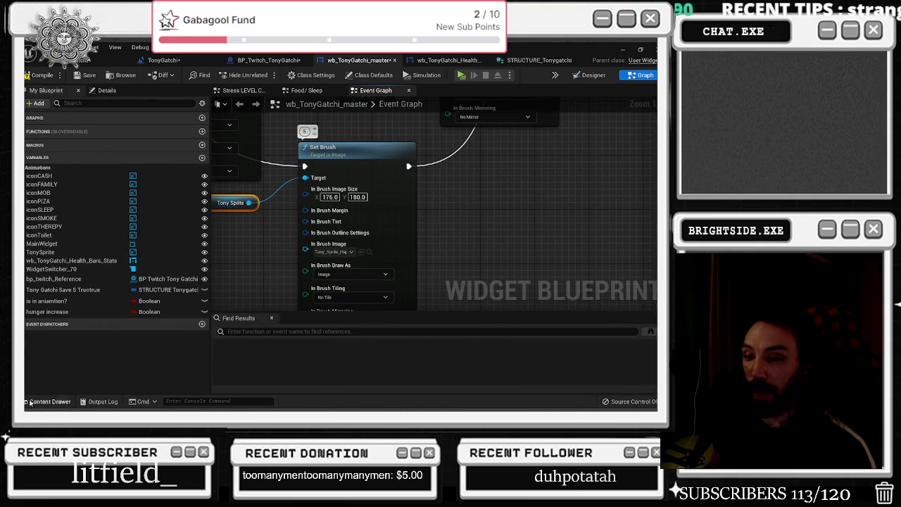
click(28, 402)
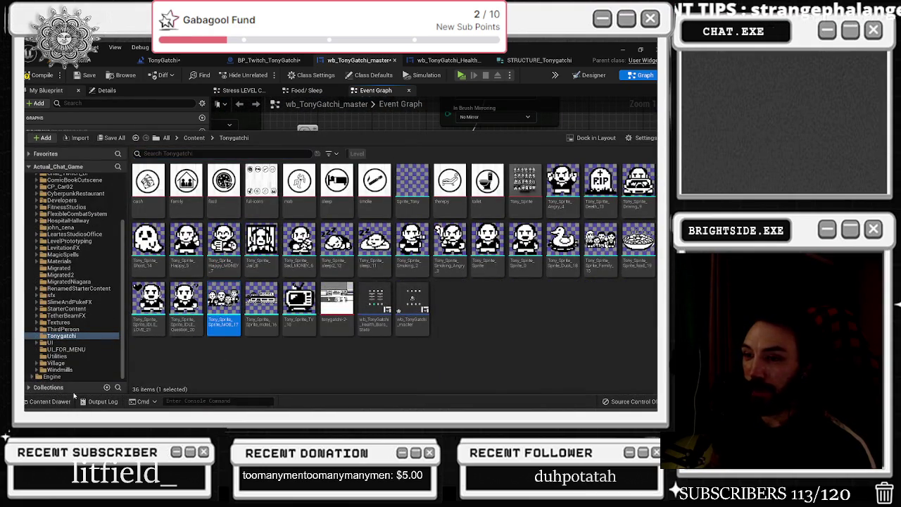
click(40, 402)
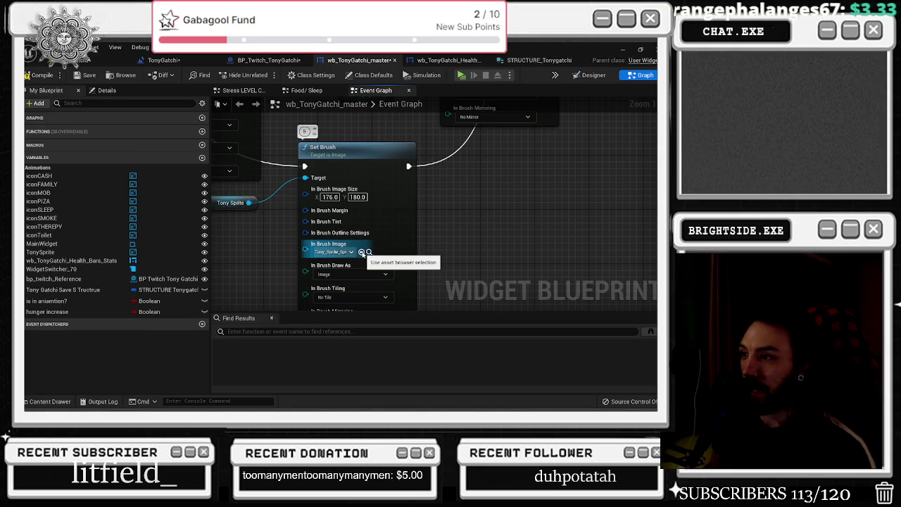
scroll(374, 254, down, 3)
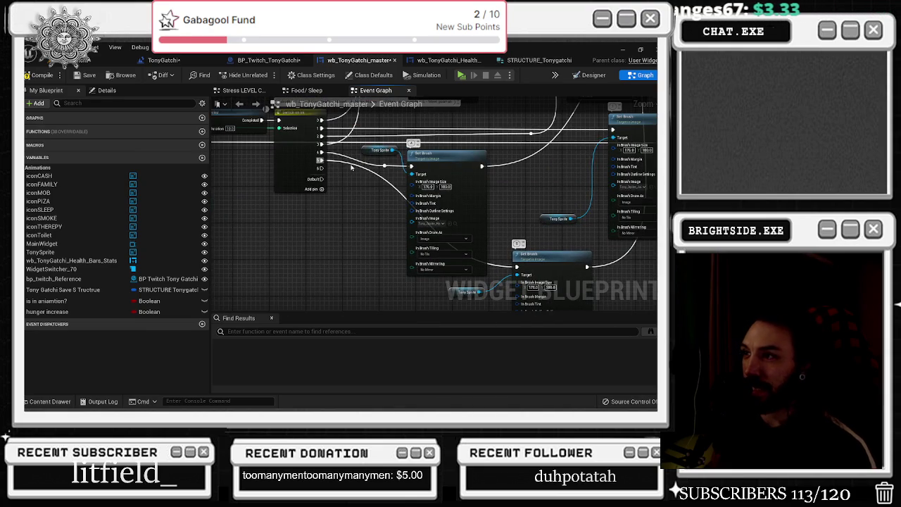
Step: Raise the reroute point to tidy the wire and add a save structure getter
drag(337, 271, 349, 290)
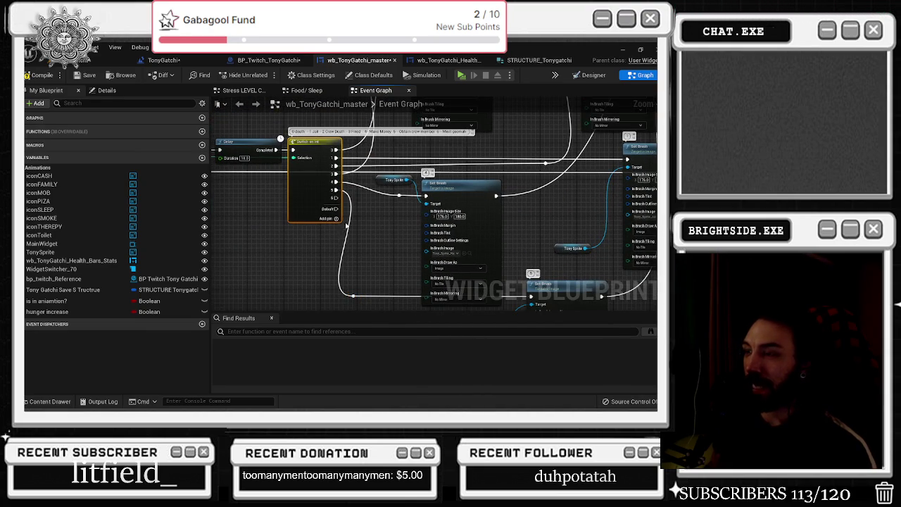
drag(369, 234, 295, 227)
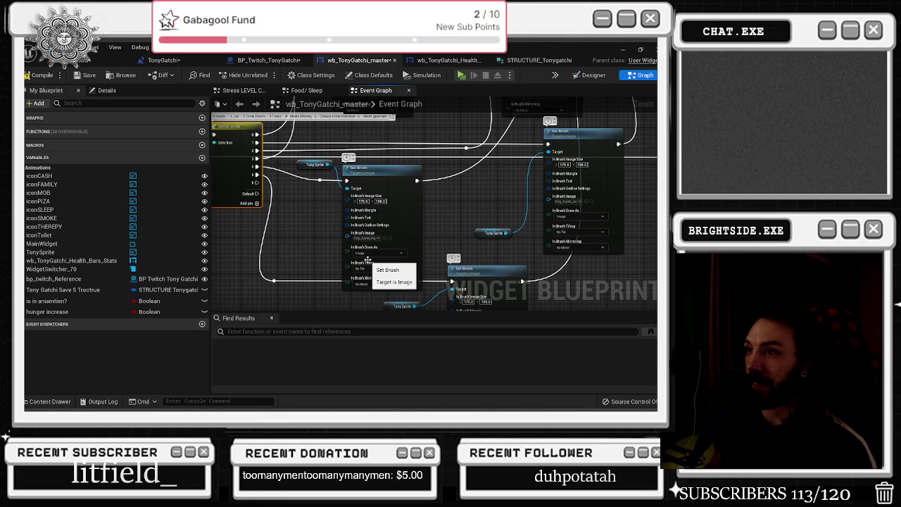
mouse_move(274, 234)
mouse_down()
mouse_move(336, 237)
mouse_move(346, 118)
mouse_up()
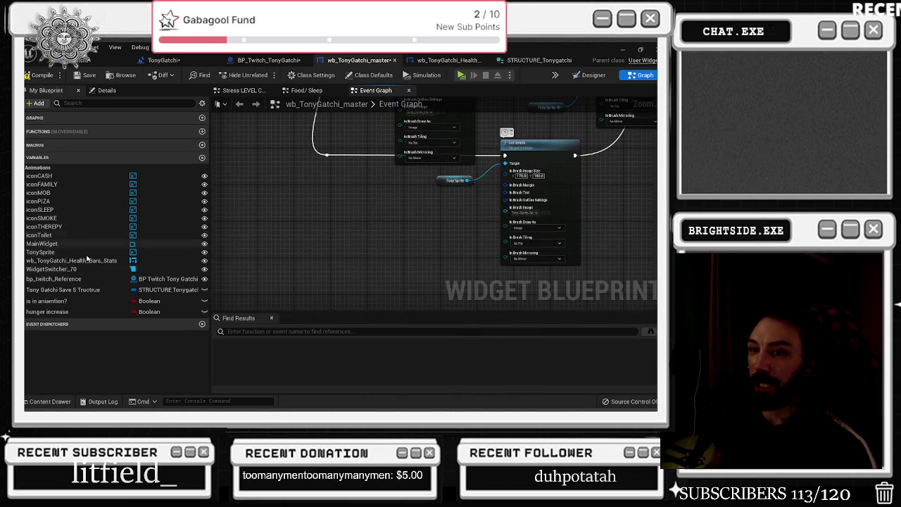
mouse_move(64, 289)
mouse_down()
mouse_move(233, 228)
mouse_move(257, 235)
mouse_move(301, 224)
mouse_up()
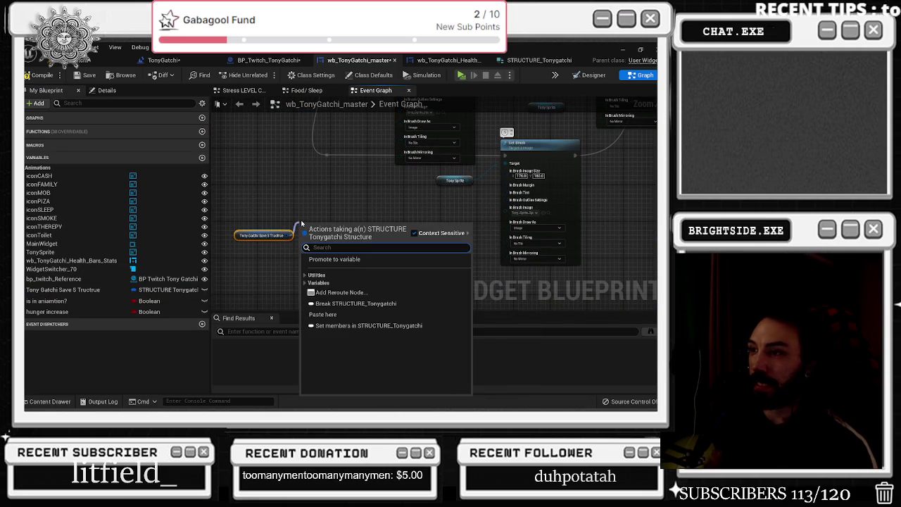
Step: Add a Break STRUCTURE_Tonygatchi node and expand it to show all its output values
text(break)
key(Return)
scroll(350, 242, up, 1)
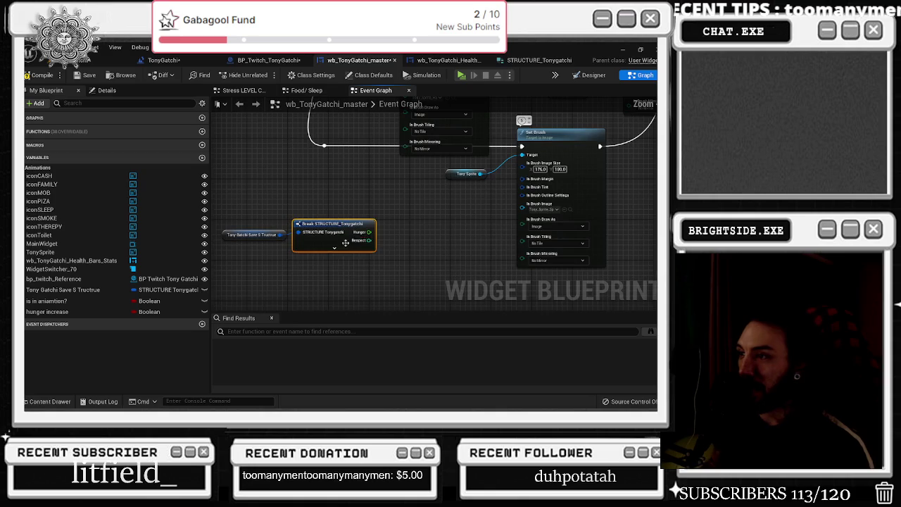
click(334, 247)
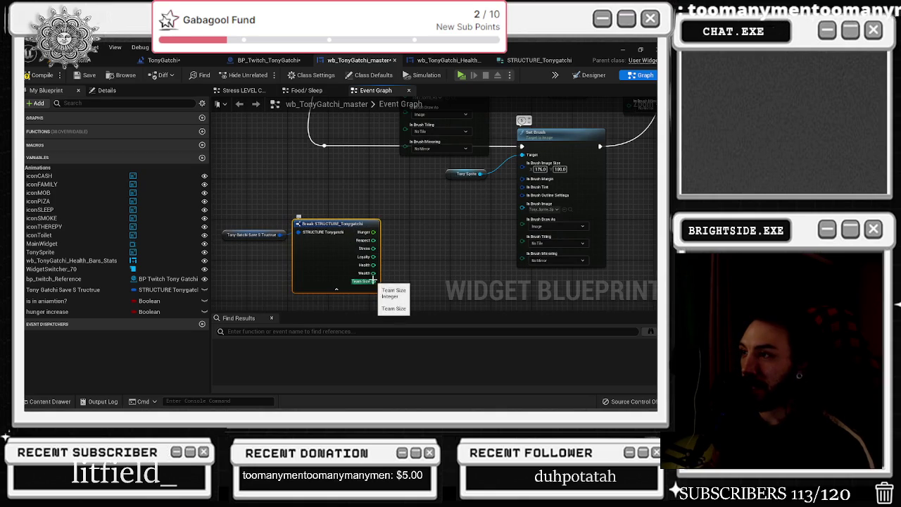
Step: Insert a Branch node before Set Brush, with its True output driving Set Brush
click(361, 145)
drag(354, 146, 331, 146)
drag(522, 147, 379, 152)
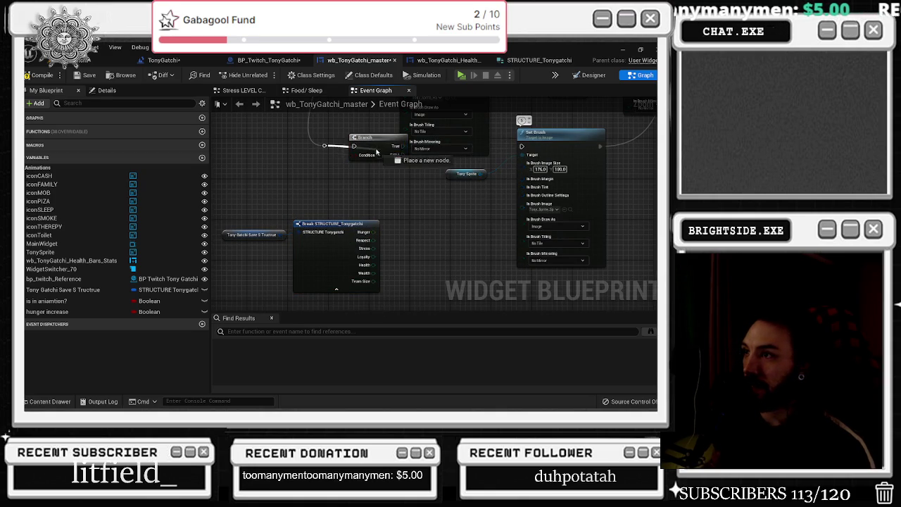
mouse_move(521, 146)
mouse_down()
mouse_move(394, 147)
mouse_move(380, 131)
mouse_move(404, 147)
mouse_up()
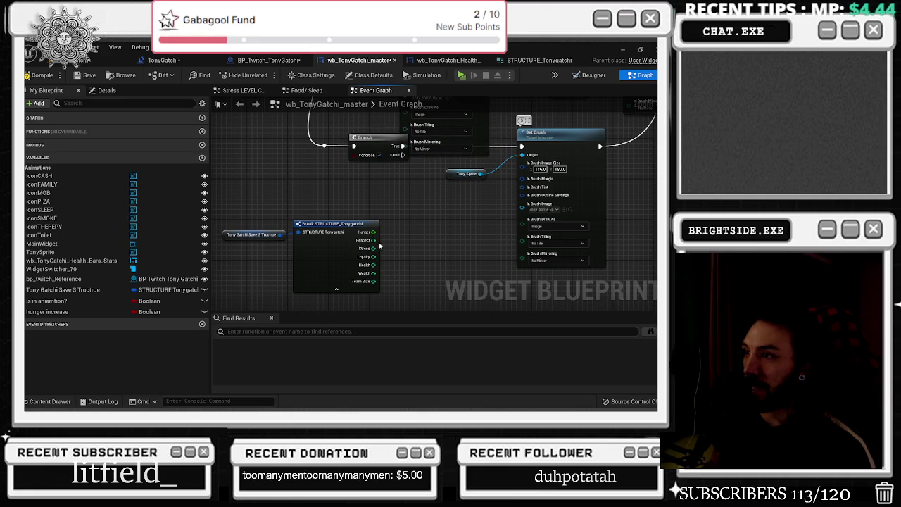
Step: Add a Less Equal (<=) comparison from Team Size and position it beside the Branch
drag(374, 281, 395, 256)
text(le)
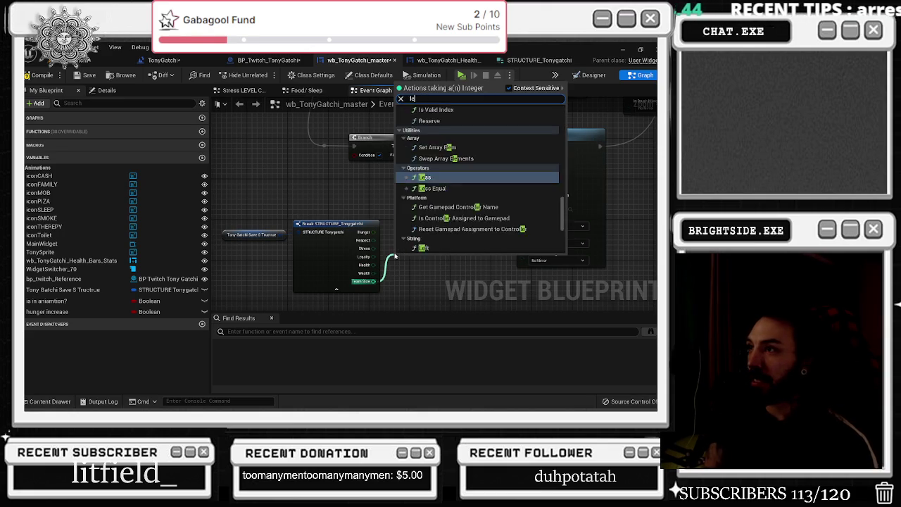
text(ss e)
key(Return)
mouse_move(269, 215)
mouse_down()
mouse_move(447, 277)
mouse_move(329, 233)
mouse_move(378, 155)
mouse_up()
scroll(378, 155, down, 2)
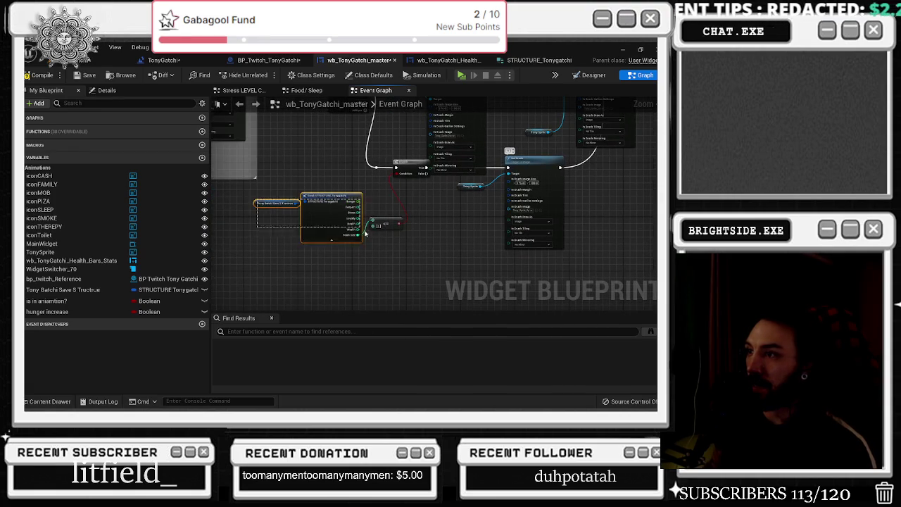
drag(388, 222, 363, 228)
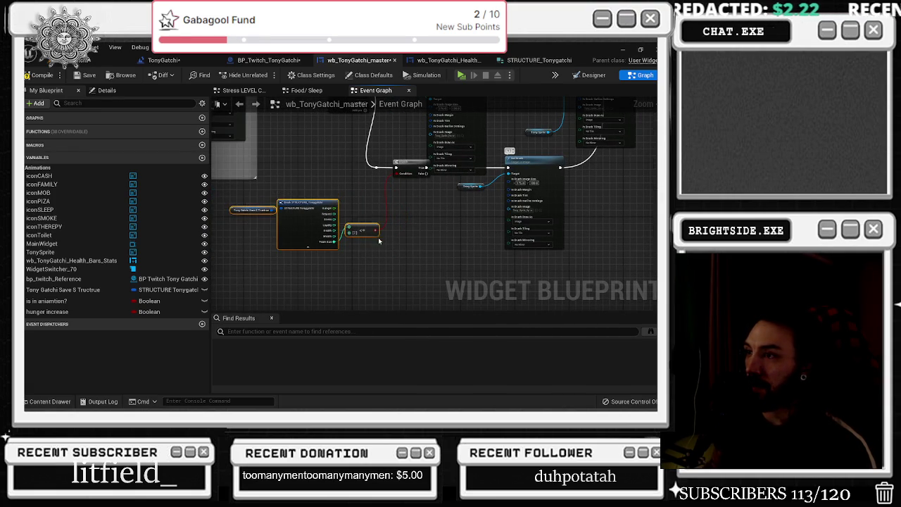
scroll(355, 211, up, 3)
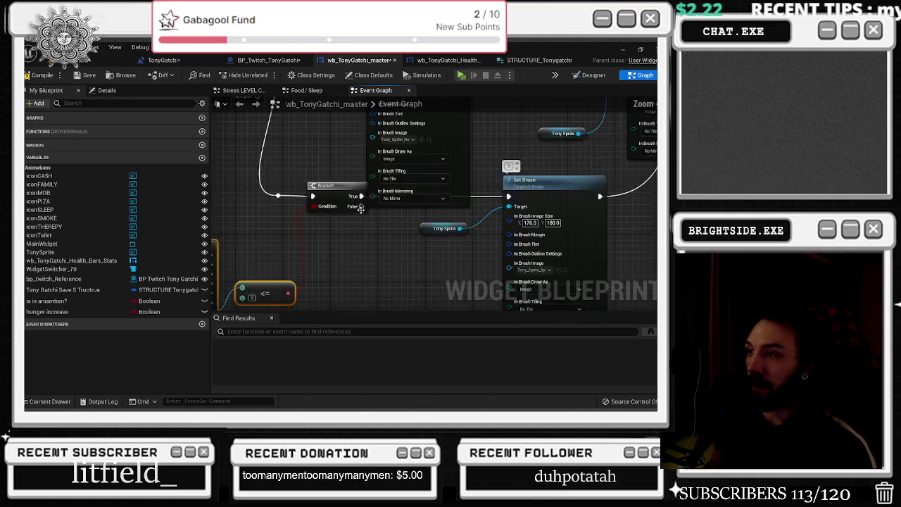
scroll(345, 267, down, 2)
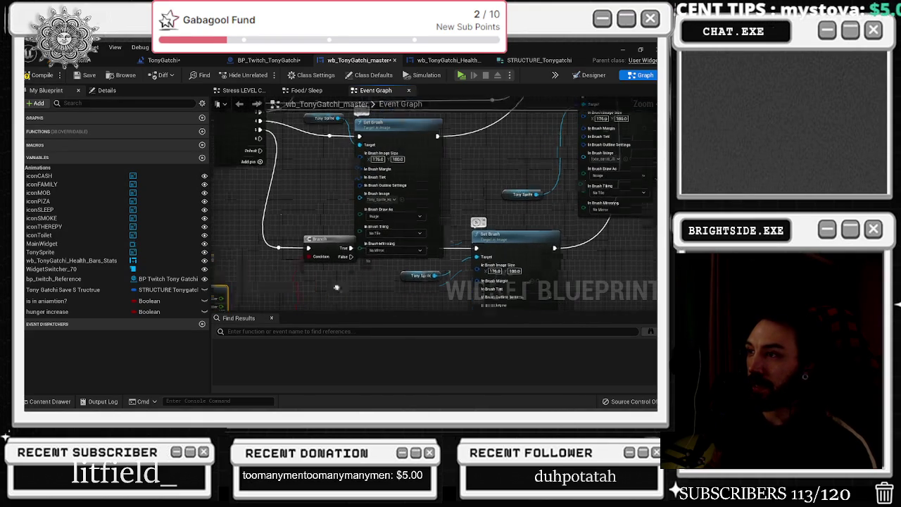
Step: Wire the Branch's False output into the lower Set Brush node's execution input
click(321, 256)
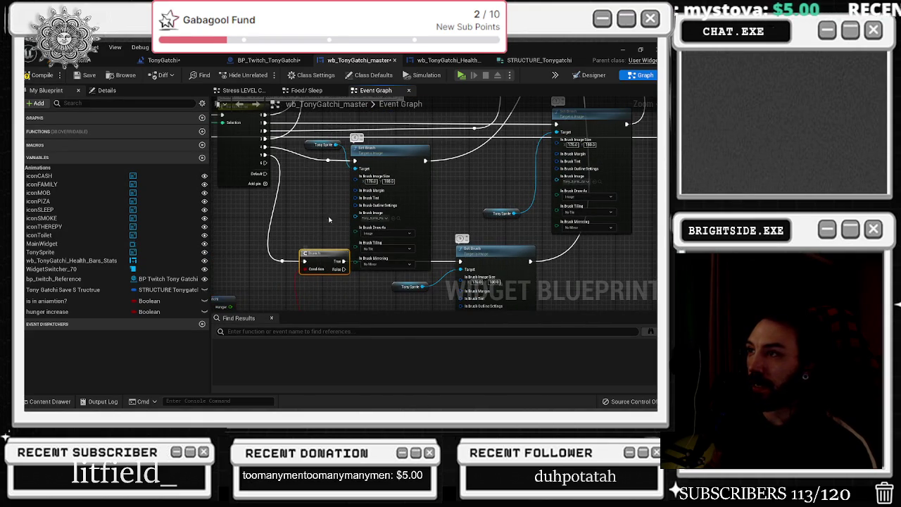
drag(382, 155, 386, 148)
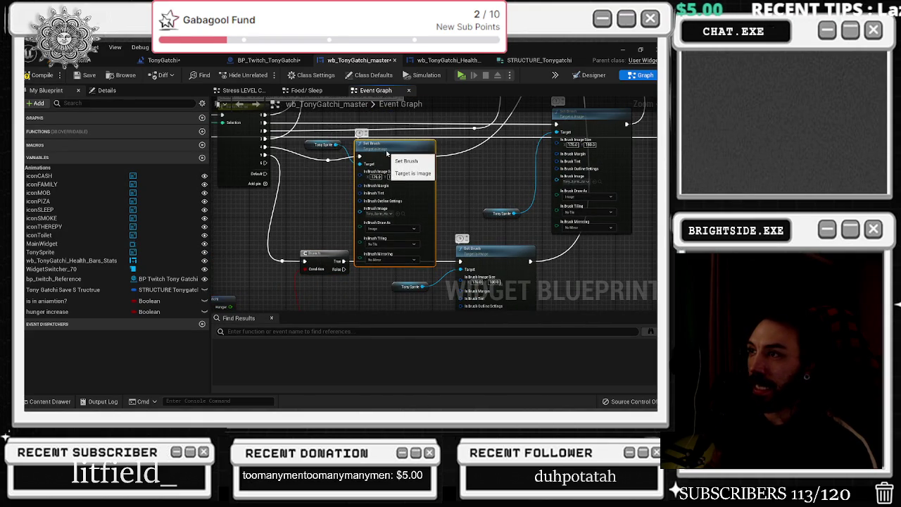
mouse_move(325, 189)
mouse_down()
mouse_move(257, 220)
mouse_move(371, 231)
mouse_move(480, 261)
mouse_move(408, 245)
mouse_up()
scroll(408, 245, down, 6)
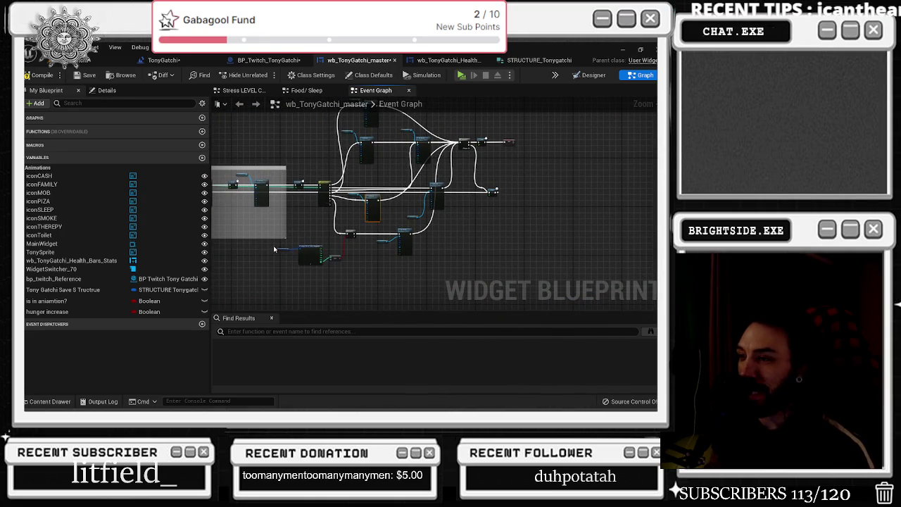
scroll(335, 270, up, 5)
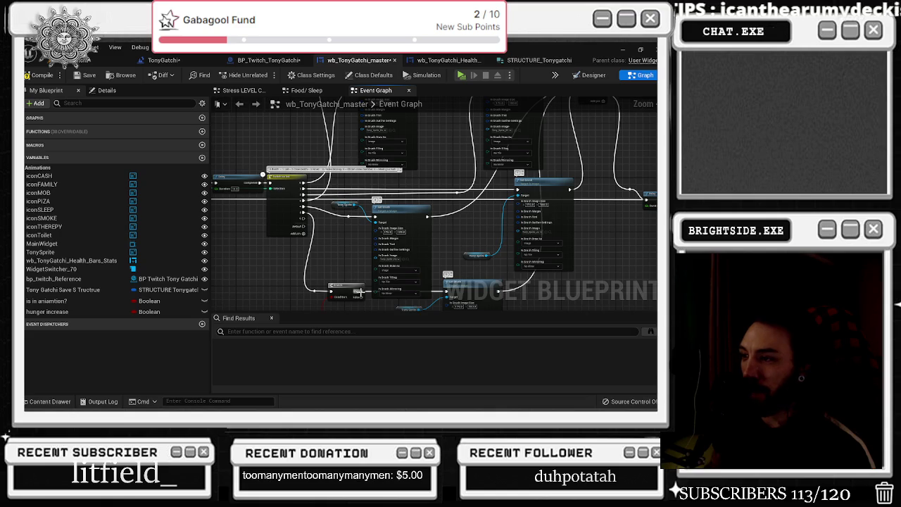
scroll(357, 299, up, 2)
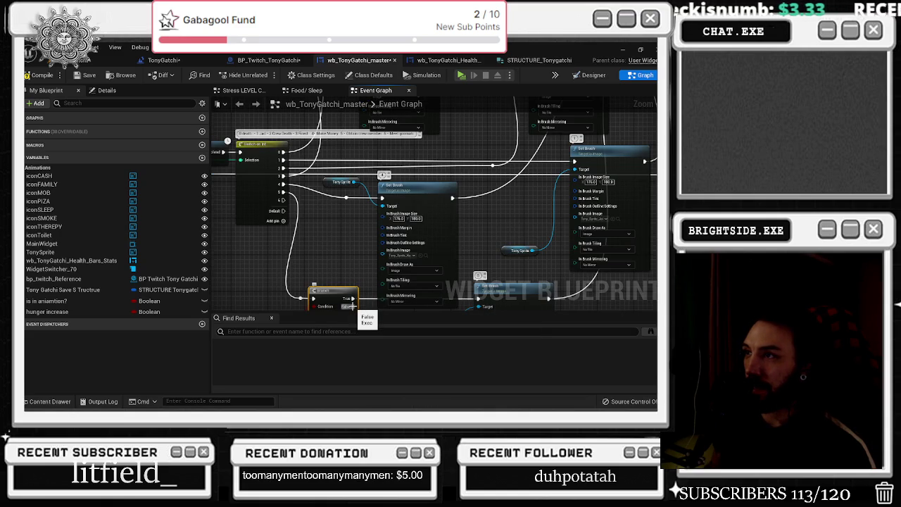
drag(351, 307, 383, 171)
click(397, 168)
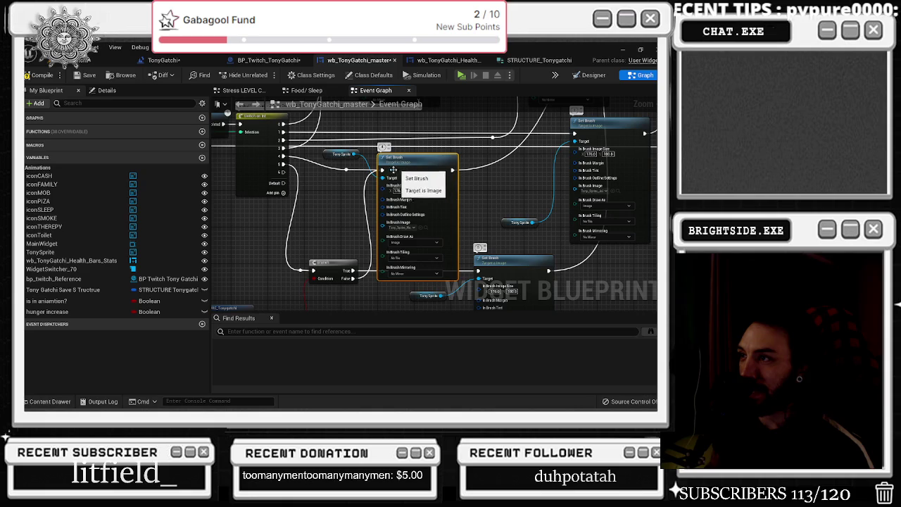
click(346, 263)
scroll(352, 214, down, 2)
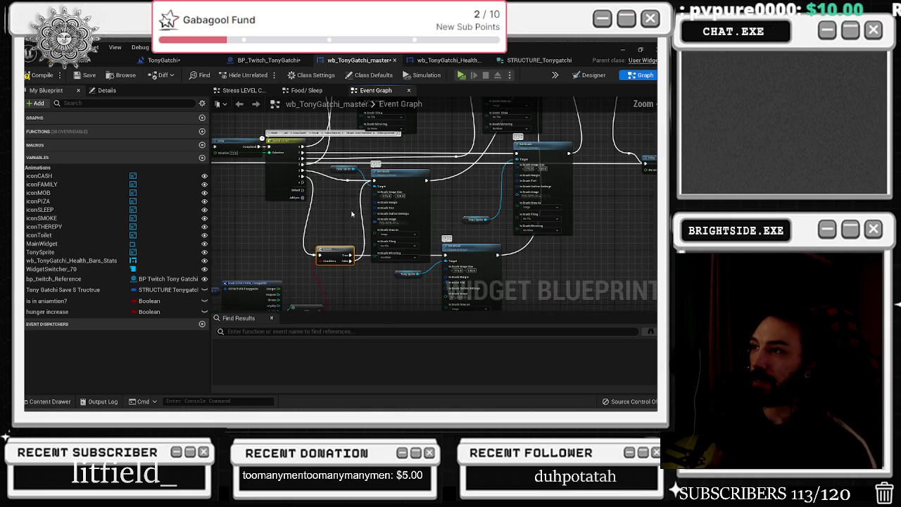
drag(345, 308, 363, 282)
drag(337, 220, 354, 173)
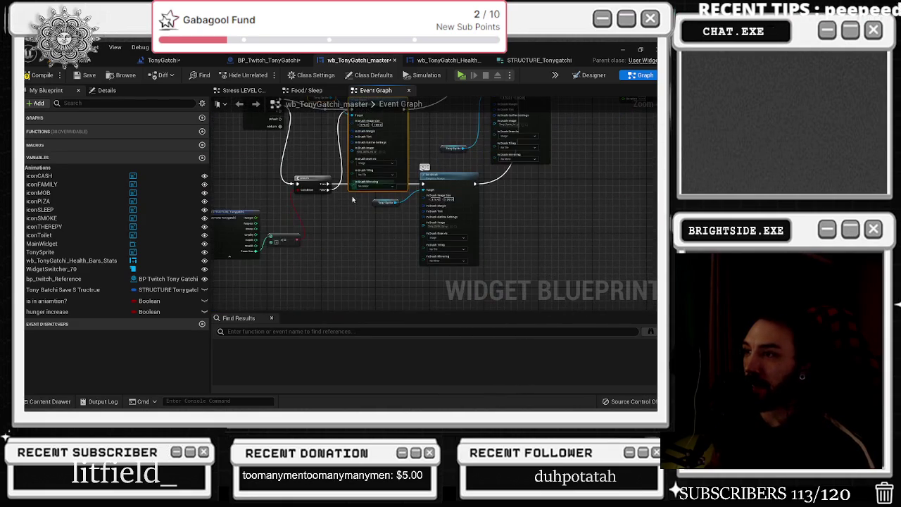
Step: Paste a duplicate Tony Sprite getter and Set Brush below the Branch, then open the Tonygatchi sprite assets
key(ctrl+v)
mouse_move(405, 283)
mouse_down()
mouse_move(440, 288)
mouse_move(425, 266)
mouse_up()
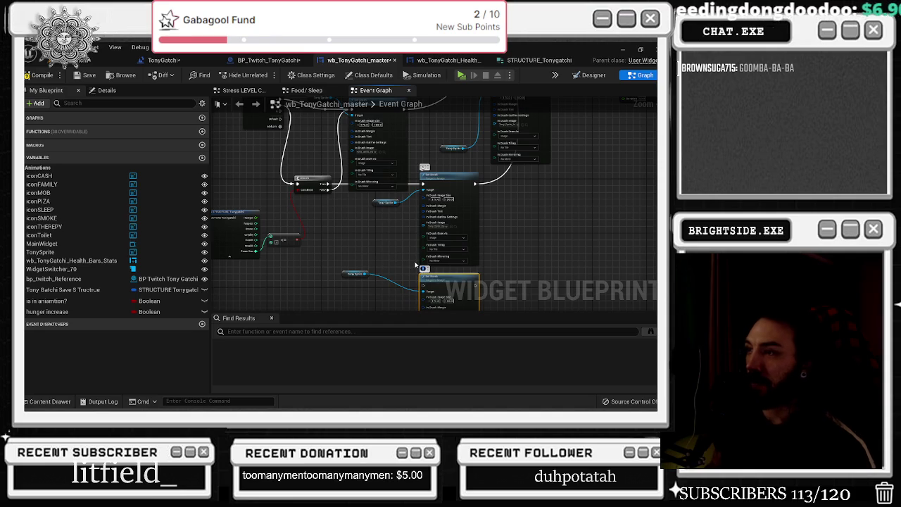
drag(391, 231, 417, 280)
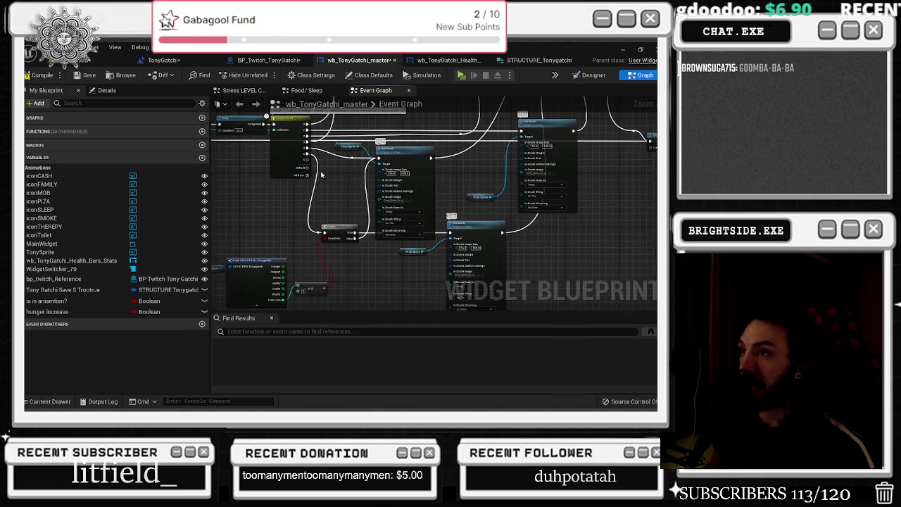
mouse_move(309, 164)
mouse_down()
mouse_move(320, 159)
mouse_move(387, 191)
mouse_move(447, 193)
mouse_move(427, 116)
mouse_move(444, 164)
mouse_move(412, 245)
mouse_up()
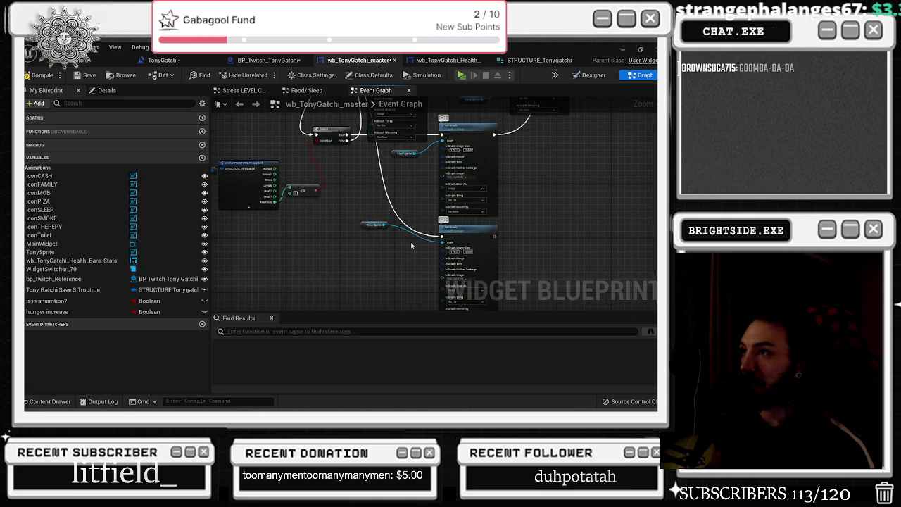
mouse_move(331, 253)
mouse_down()
mouse_move(442, 222)
mouse_move(454, 229)
mouse_move(420, 231)
mouse_up()
click(385, 232)
scroll(403, 233, down, 5)
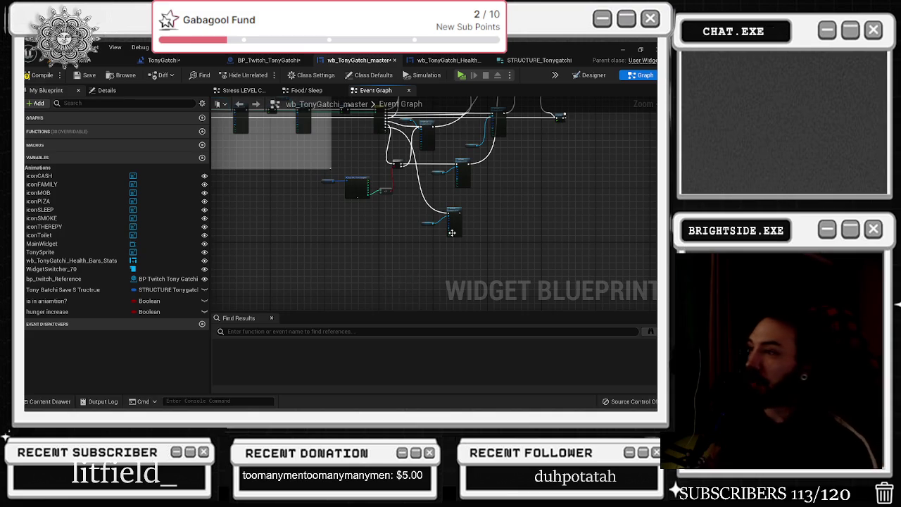
scroll(389, 249, down, 2)
scroll(389, 250, up, 3)
scroll(402, 260, up, 2)
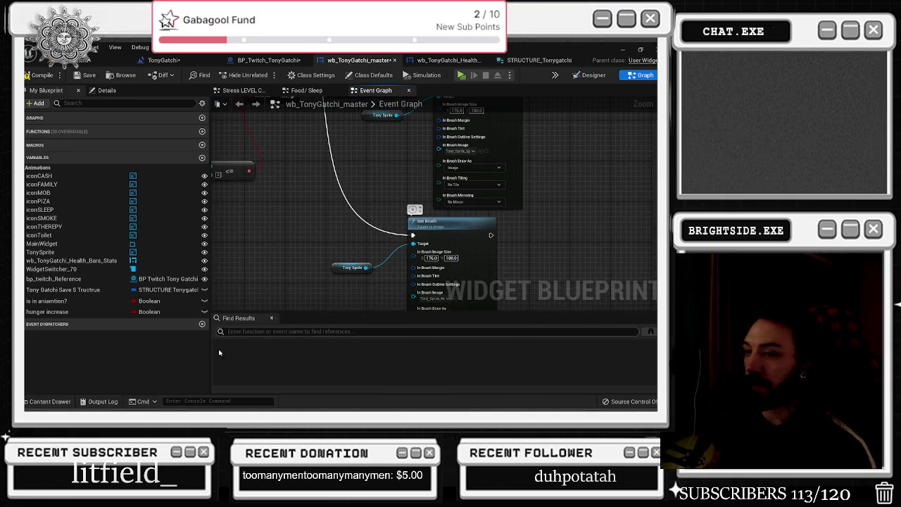
click(51, 402)
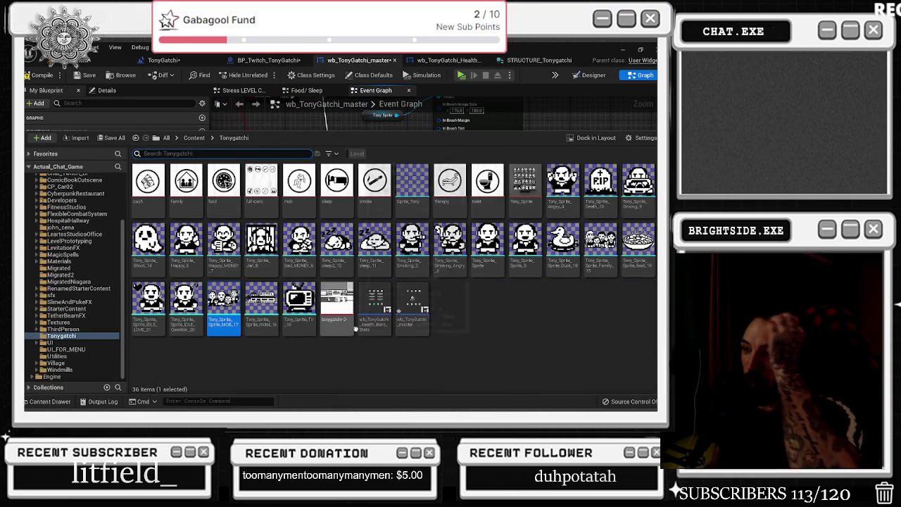
Step: Check the Tonygatchi sprites in the Content Drawer, close it, and nudge the bottom Set Brush node
key(ctrl+space)
key(ctrl+space)
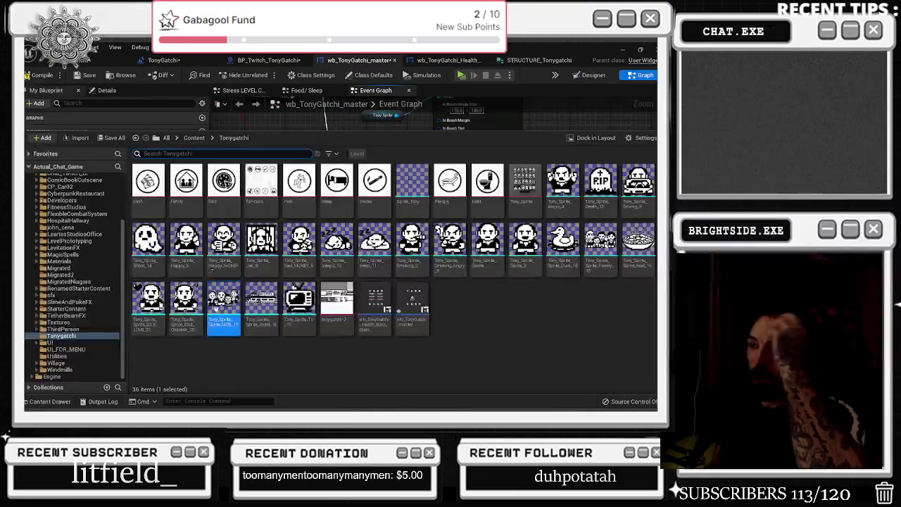
key(ctrl+space)
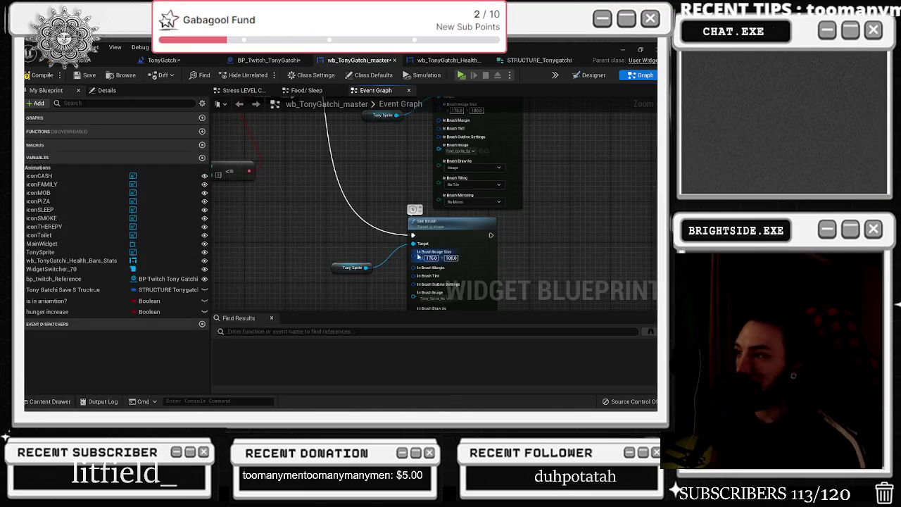
drag(444, 286, 414, 241)
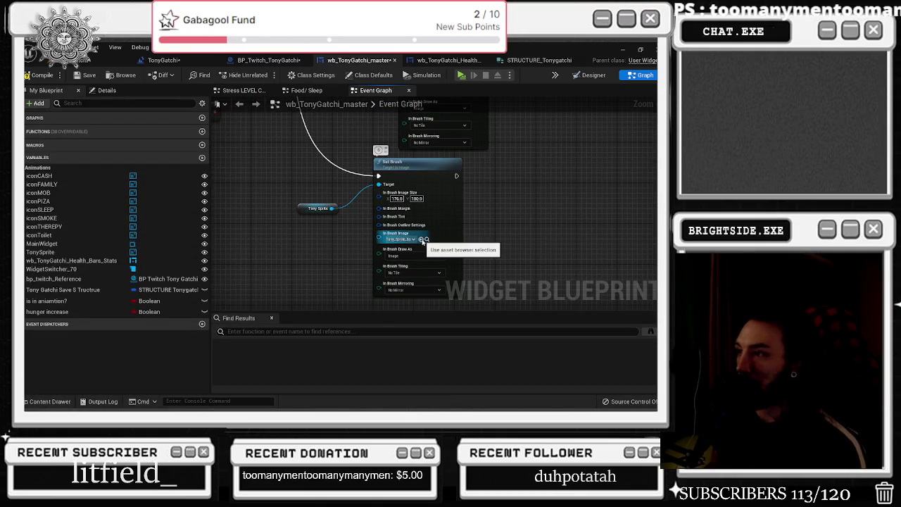
scroll(329, 210, down, 5)
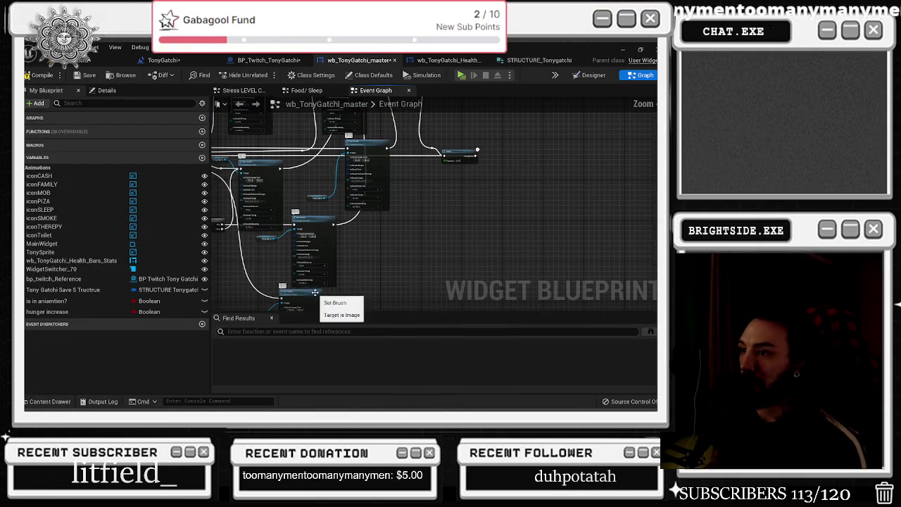
scroll(336, 298, down, 2)
drag(312, 294, 317, 299)
scroll(316, 286, up, 4)
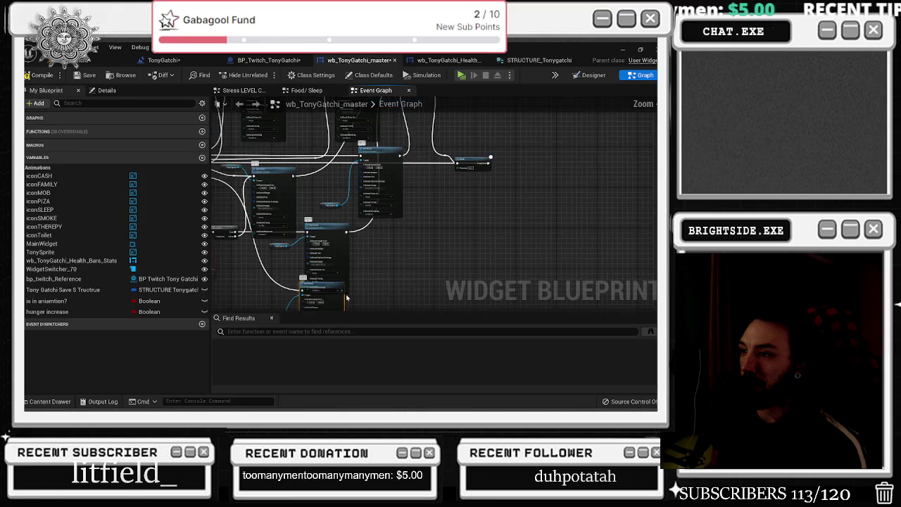
Step: Wire the new Set Brush output into the shared downstream node, then switch to the browser
mouse_move(338, 279)
mouse_down()
mouse_move(401, 213)
mouse_move(416, 217)
mouse_move(406, 215)
mouse_up()
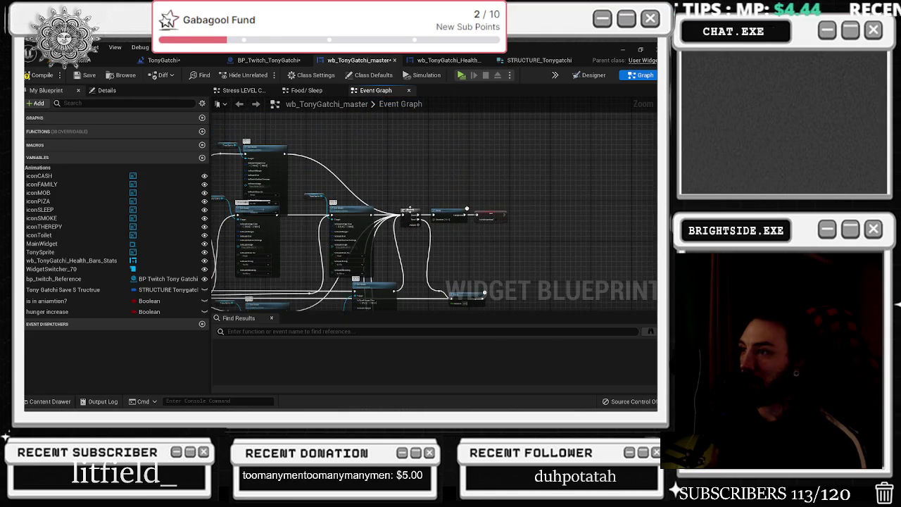
scroll(436, 208, down, 3)
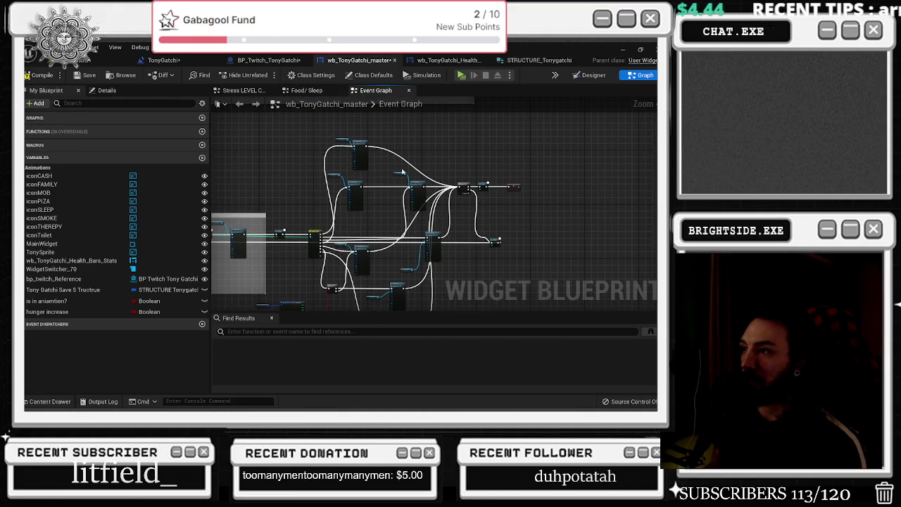
scroll(396, 227, up, 4)
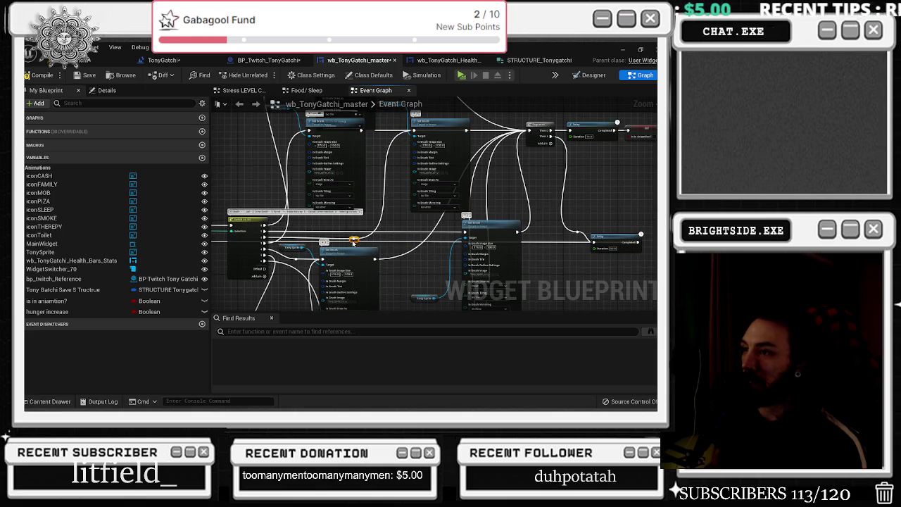
drag(490, 226, 479, 228)
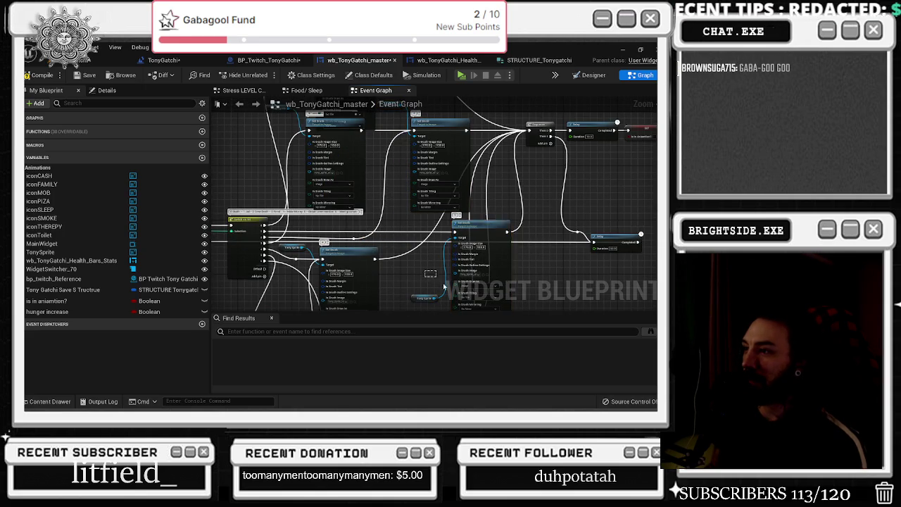
scroll(433, 277, down, 3)
scroll(458, 246, up, 4)
click(484, 222)
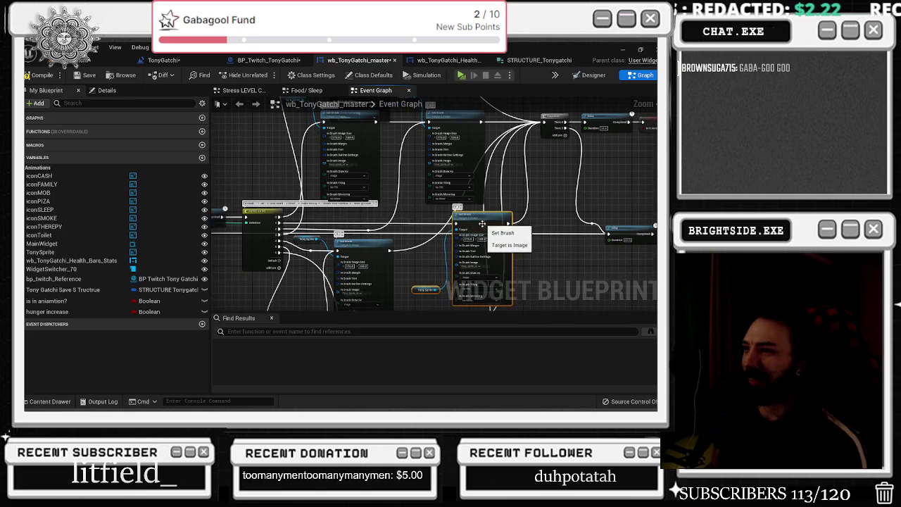
key(alt+Tab)
click(138, 207)
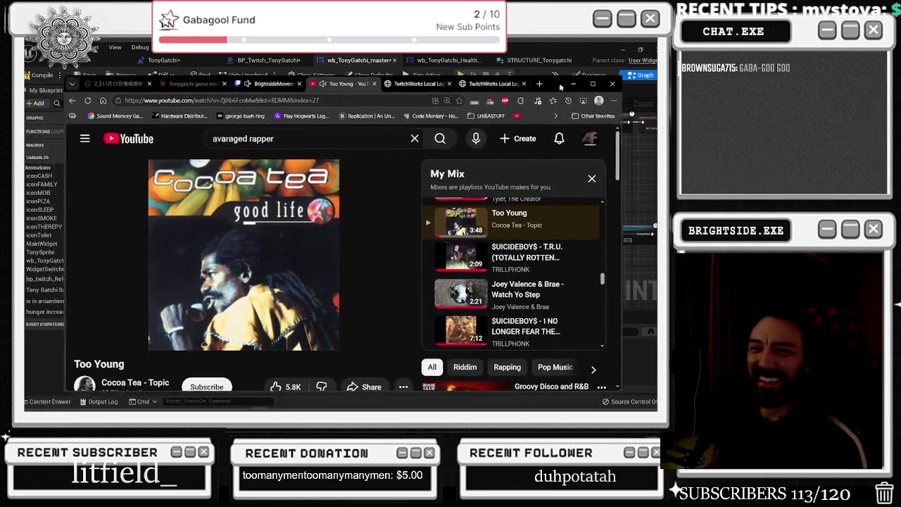
Step: Resume the 'Too Young' video on YouTube and minimize the browser to return to Unreal
click(200, 315)
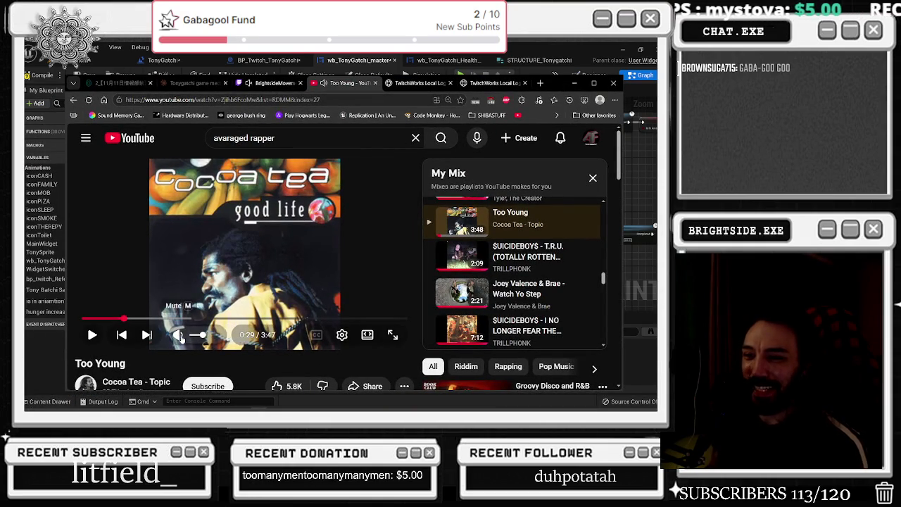
scroll(201, 281, down, 2)
click(169, 189)
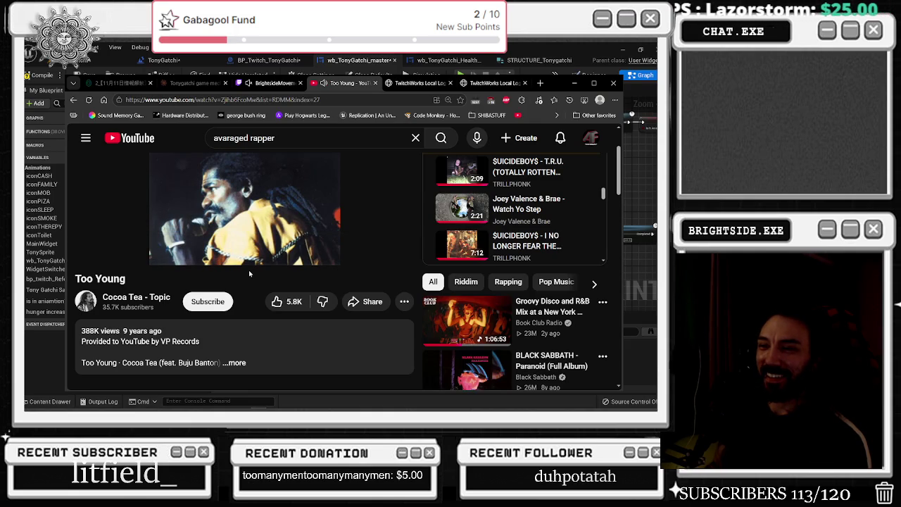
scroll(249, 269, down, 3)
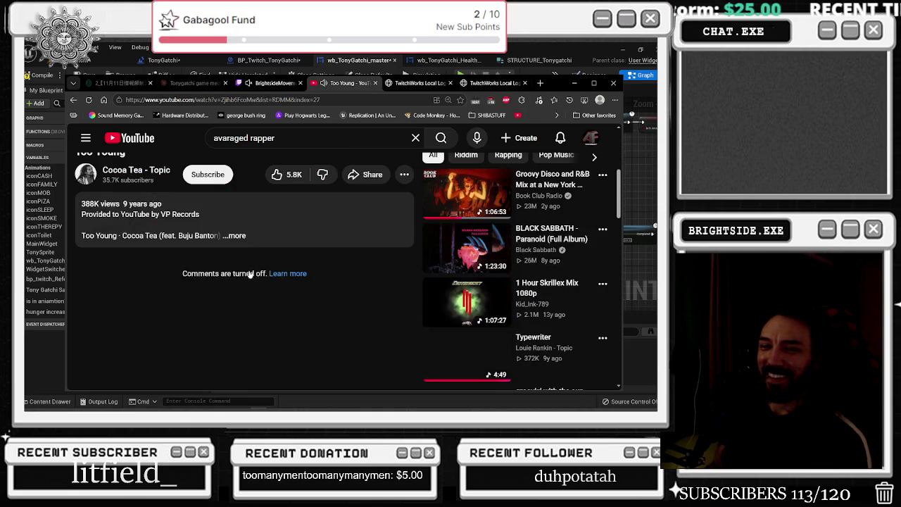
scroll(248, 271, up, 3)
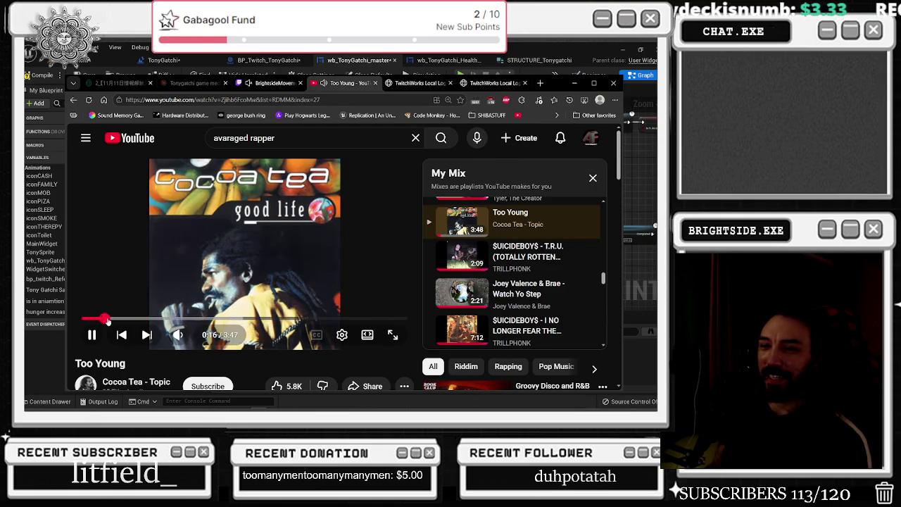
click(574, 83)
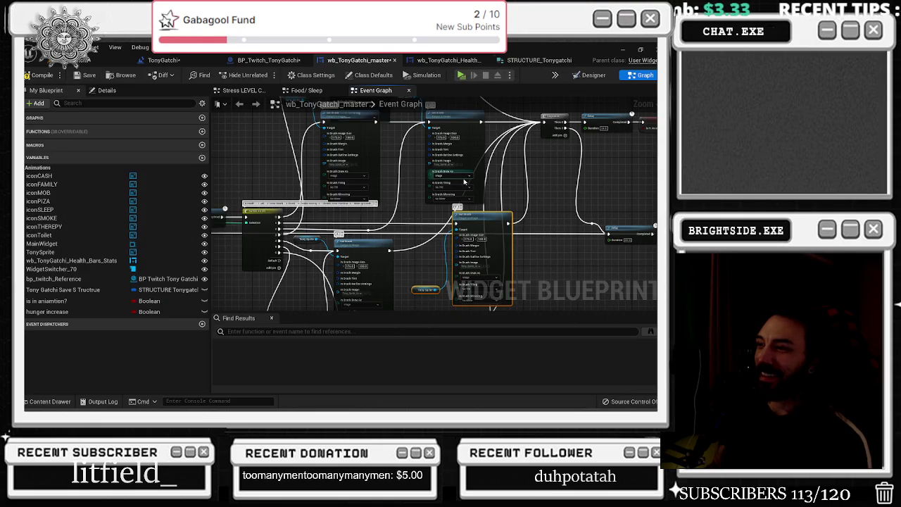
Step: Shift the Set Brush nodes right and move the Sequence and Delay nodes right together
scroll(484, 214, up, 3)
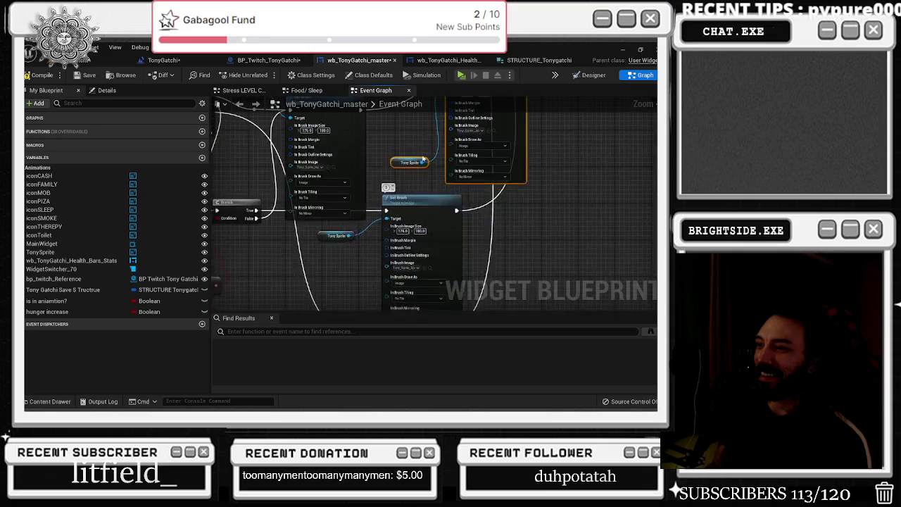
drag(411, 202, 472, 202)
drag(321, 240, 358, 263)
scroll(394, 246, down, 4)
scroll(410, 233, up, 2)
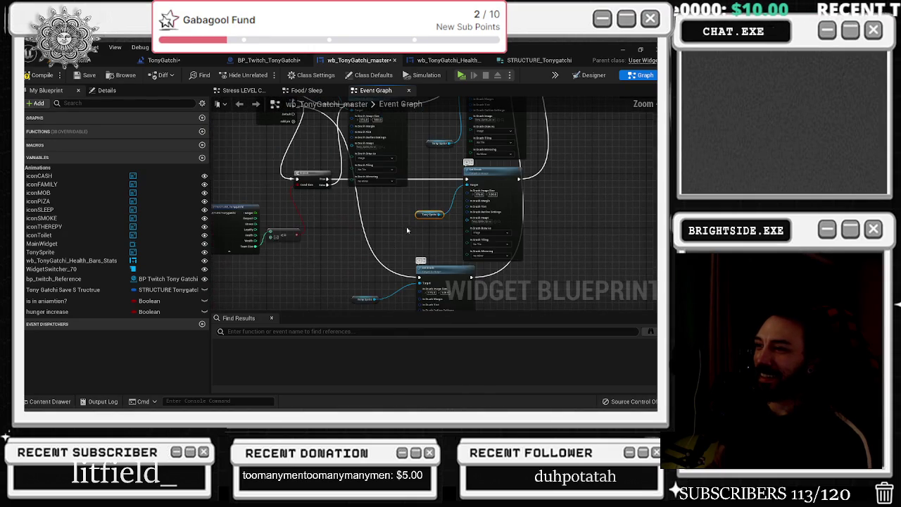
mouse_move(443, 276)
mouse_down()
mouse_move(488, 281)
mouse_move(443, 164)
mouse_up()
mouse_move(403, 129)
mouse_down()
mouse_move(527, 276)
mouse_move(512, 269)
mouse_move(530, 249)
mouse_move(570, 247)
mouse_move(588, 214)
mouse_up()
Step: Reposition the small Tony Sprite getter and pan to the Delay and Switch on Int nodes
click(402, 204)
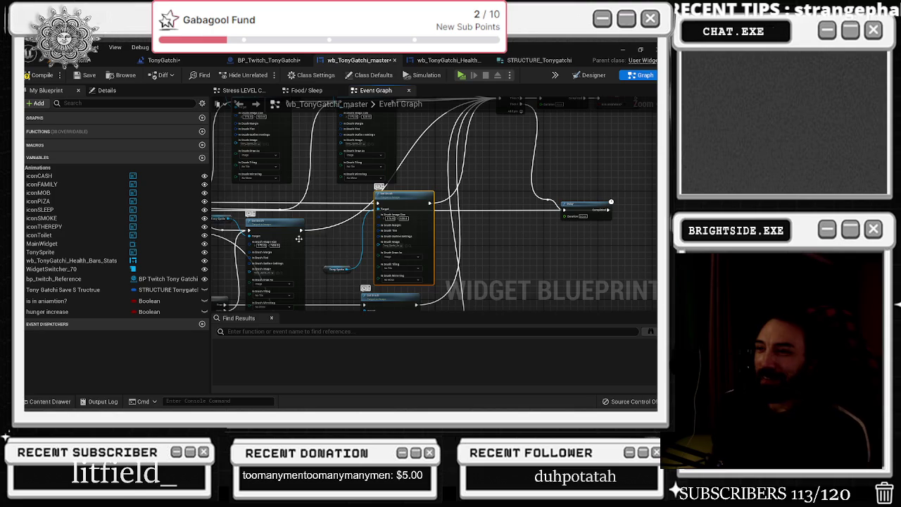
drag(302, 275, 373, 197)
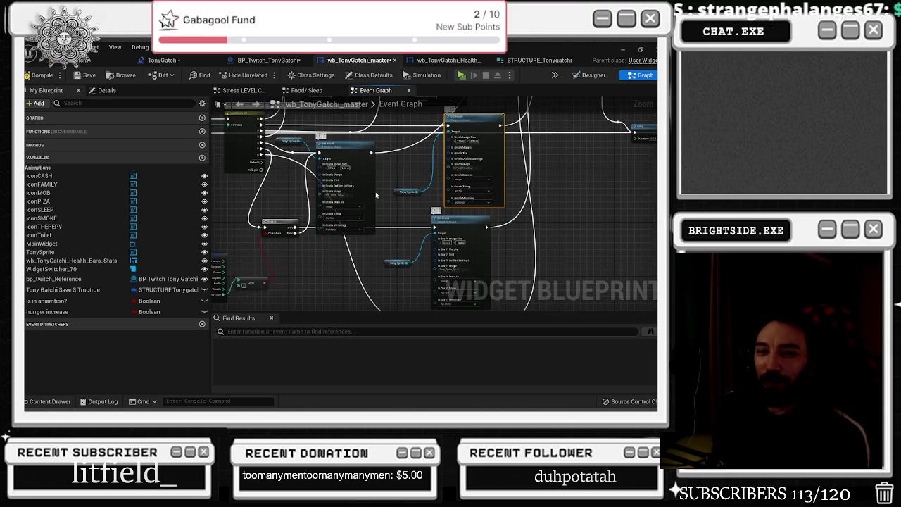
scroll(442, 171, down, 1)
drag(362, 302, 353, 280)
click(352, 280)
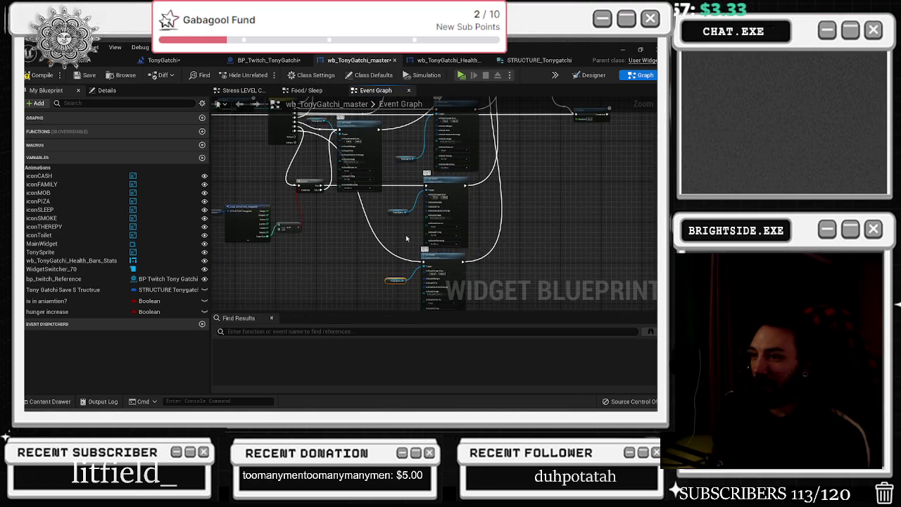
scroll(345, 262, up, 3)
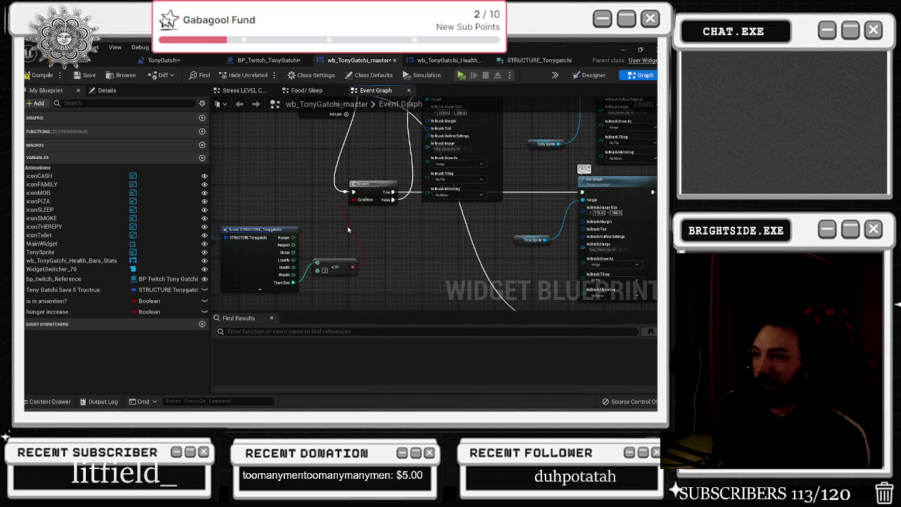
drag(348, 230, 398, 258)
mouse_move(245, 276)
mouse_down()
mouse_move(345, 248)
mouse_move(344, 296)
mouse_up()
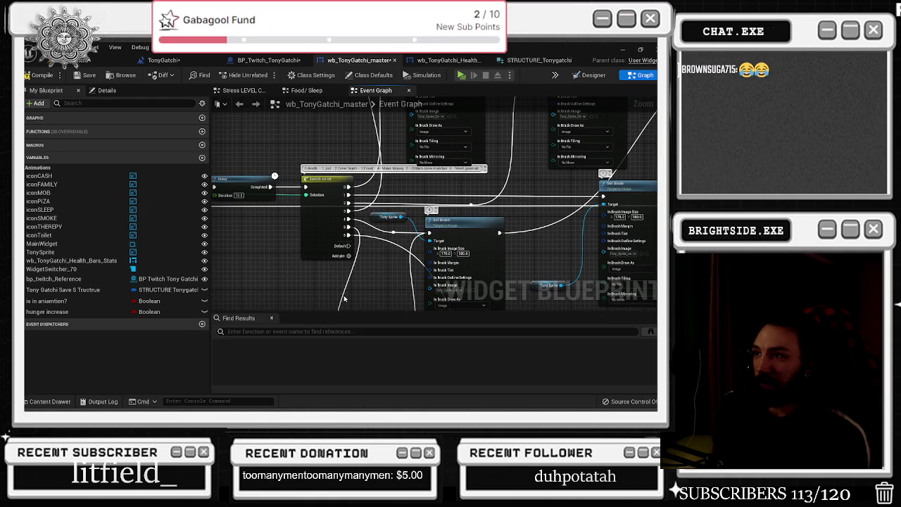
click(314, 248)
Step: Add a LessEqual (<=) node from Team Size and move it up toward the Branch
mouse_move(314, 249)
mouse_down()
mouse_move(335, 227)
mouse_move(331, 183)
mouse_move(326, 191)
mouse_move(379, 219)
mouse_up()
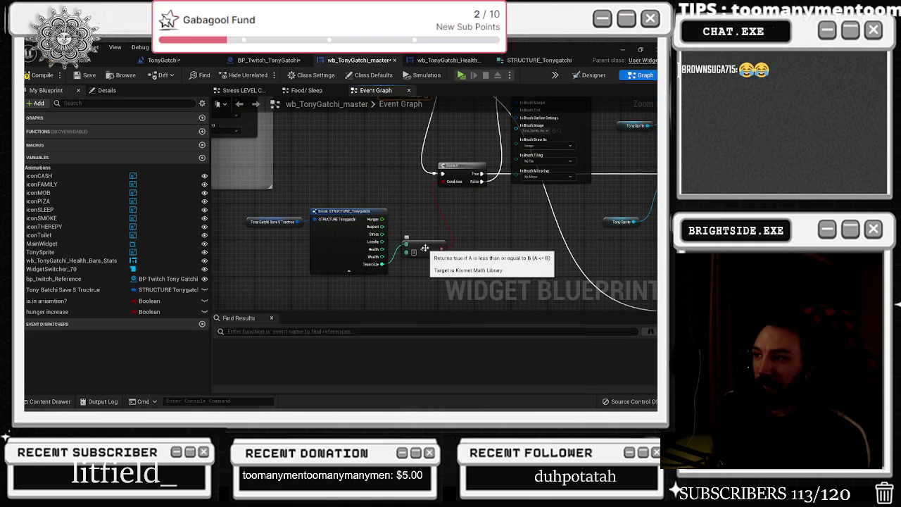
drag(382, 264, 408, 206)
text(less)
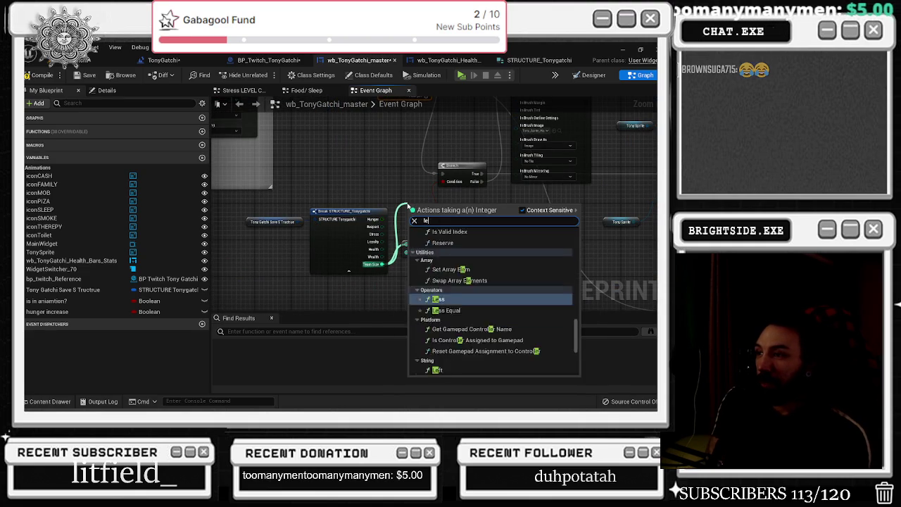
key(Down)
key(Return)
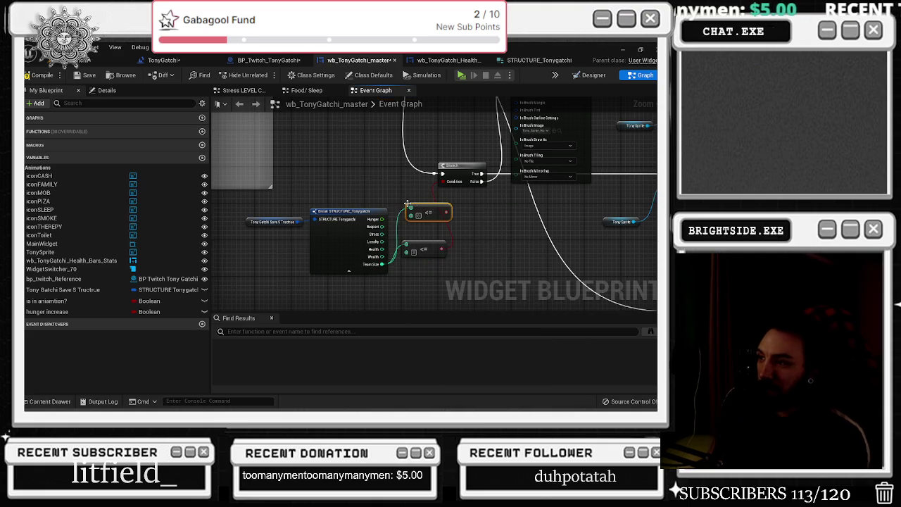
mouse_move(416, 198)
mouse_down()
mouse_move(408, 112)
mouse_move(404, 169)
mouse_move(268, 176)
mouse_move(234, 260)
mouse_up()
Step: Wire the <= result into the Branch Condition and pull the overlapping Set Brush nodes apart
mouse_move(462, 182)
mouse_down()
mouse_move(493, 186)
mouse_move(490, 206)
mouse_move(481, 203)
mouse_move(576, 223)
mouse_move(536, 226)
mouse_up()
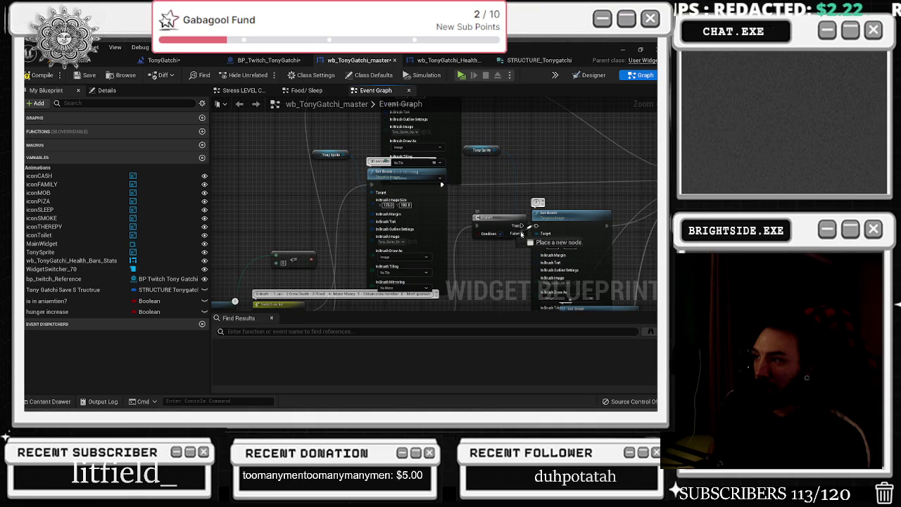
drag(496, 219, 490, 209)
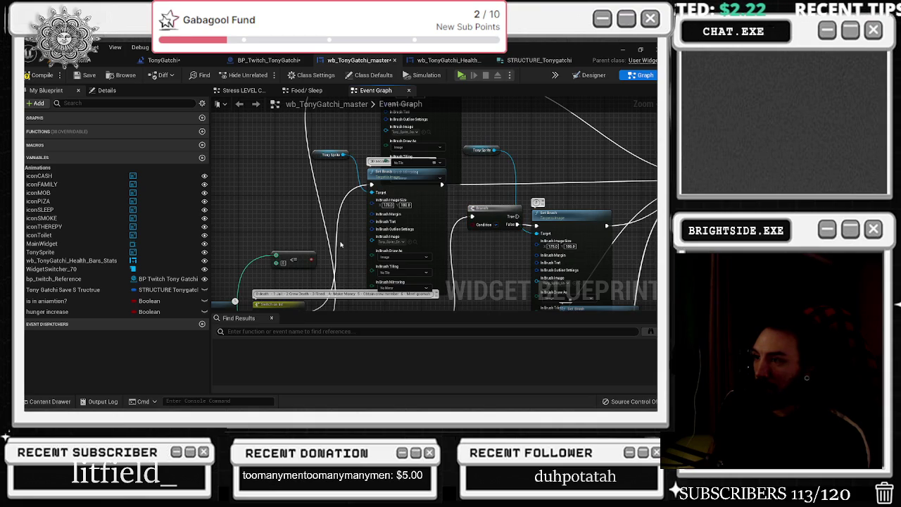
mouse_move(311, 259)
mouse_down()
mouse_move(486, 226)
mouse_move(285, 227)
mouse_move(279, 216)
mouse_up()
drag(382, 179, 384, 137)
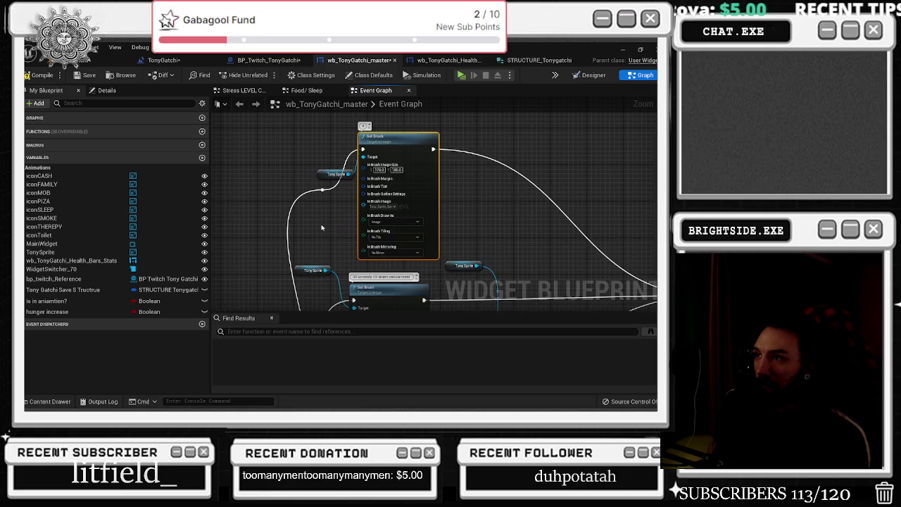
mouse_move(373, 204)
mouse_down()
mouse_move(382, 164)
mouse_move(396, 164)
mouse_up()
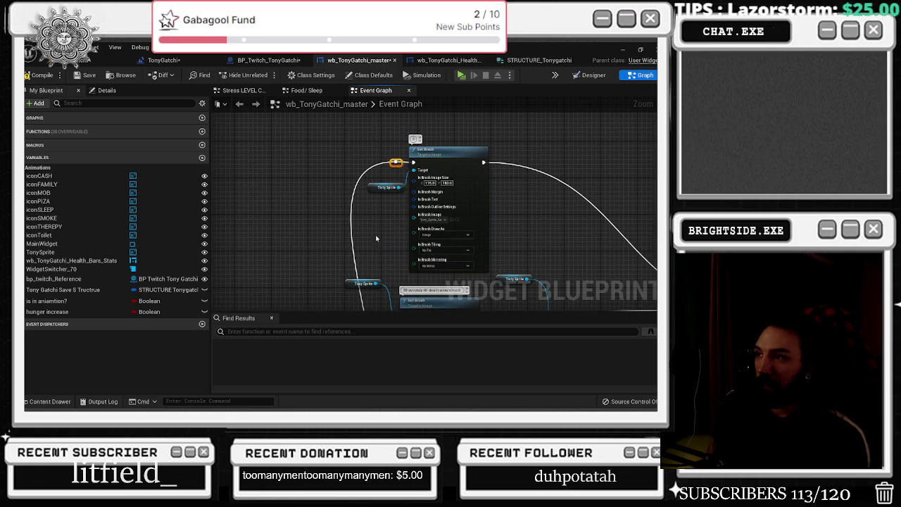
scroll(380, 228, down, 3)
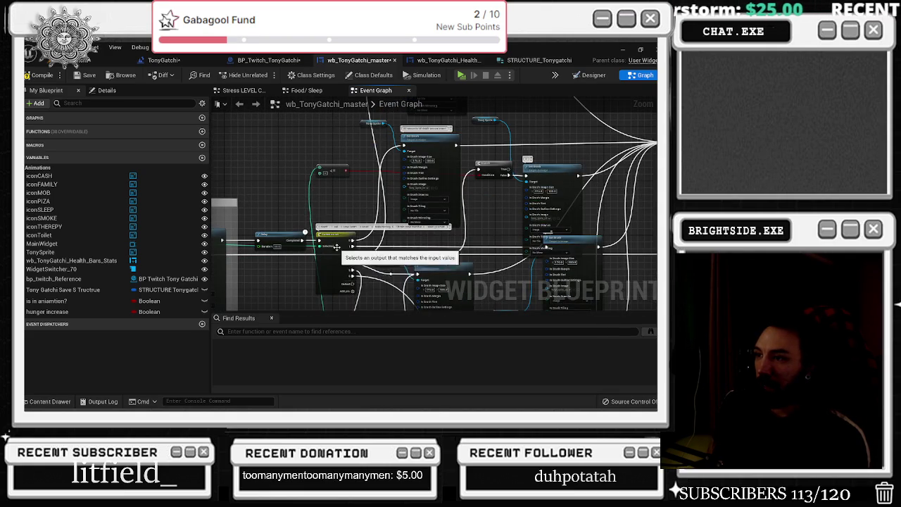
scroll(337, 247, down, 2)
mouse_move(369, 219)
mouse_down()
mouse_move(384, 208)
mouse_move(350, 226)
mouse_move(264, 225)
mouse_up()
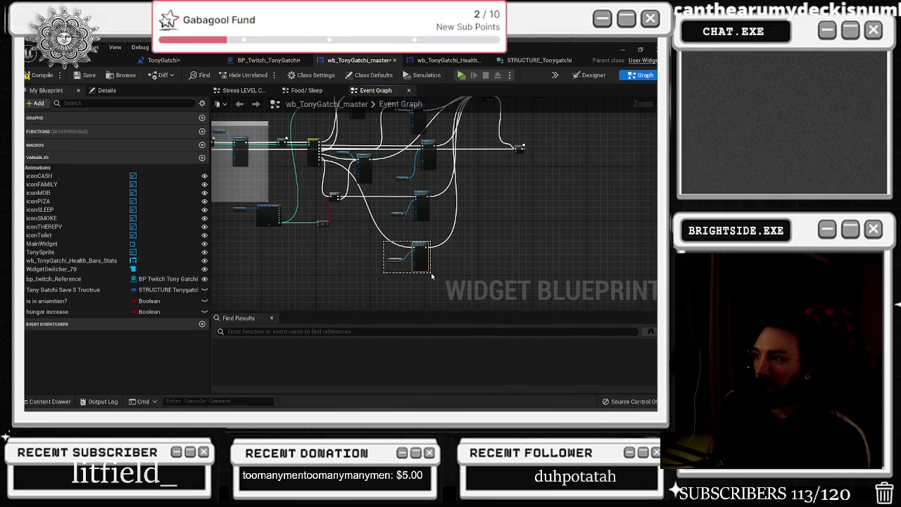
Step: Pan and zoom to bring the Switch on Int, Branch and Set Brush nodes into view
scroll(471, 182, down, 2)
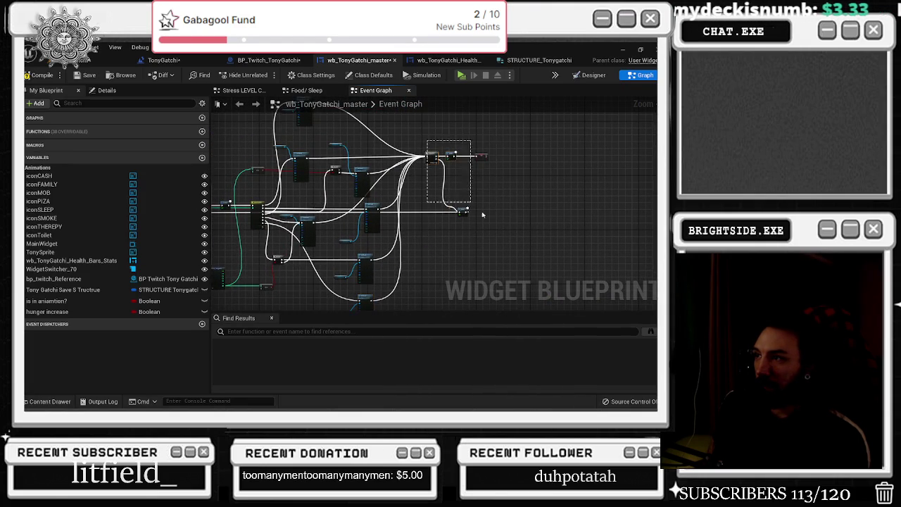
scroll(385, 182, up, 3)
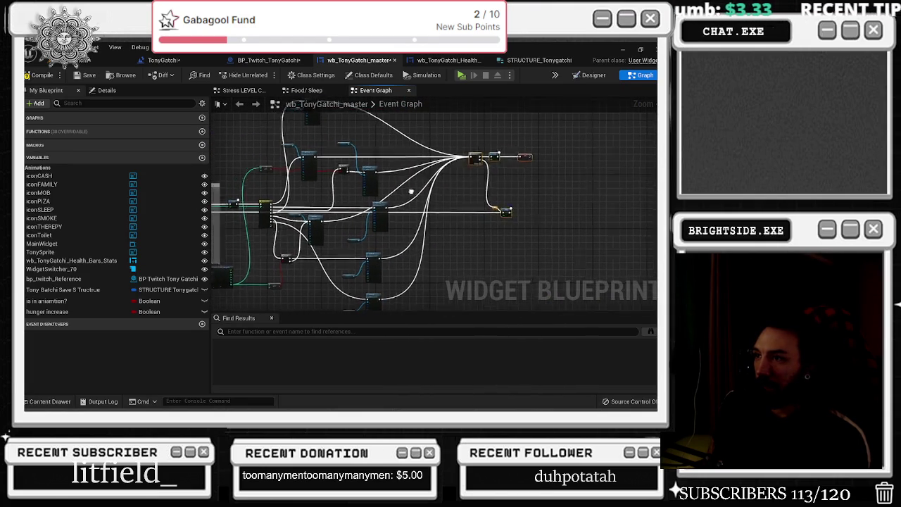
scroll(384, 182, up, 2)
scroll(384, 182, down, 1)
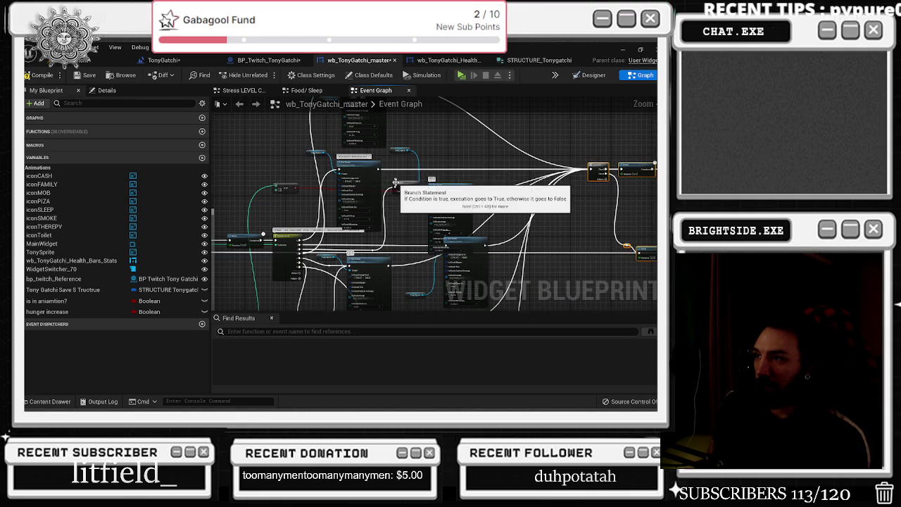
scroll(384, 173, up, 4)
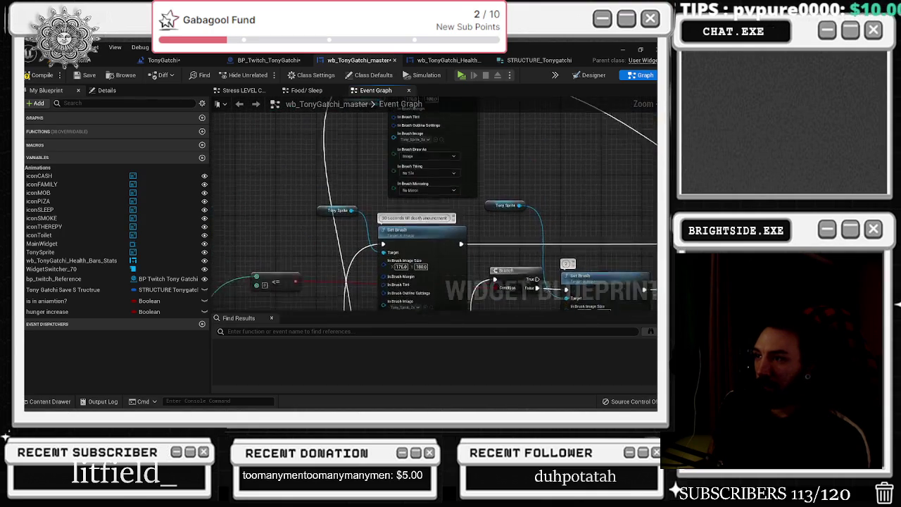
mouse_move(336, 316)
mouse_down()
mouse_move(327, 292)
mouse_move(341, 240)
mouse_up()
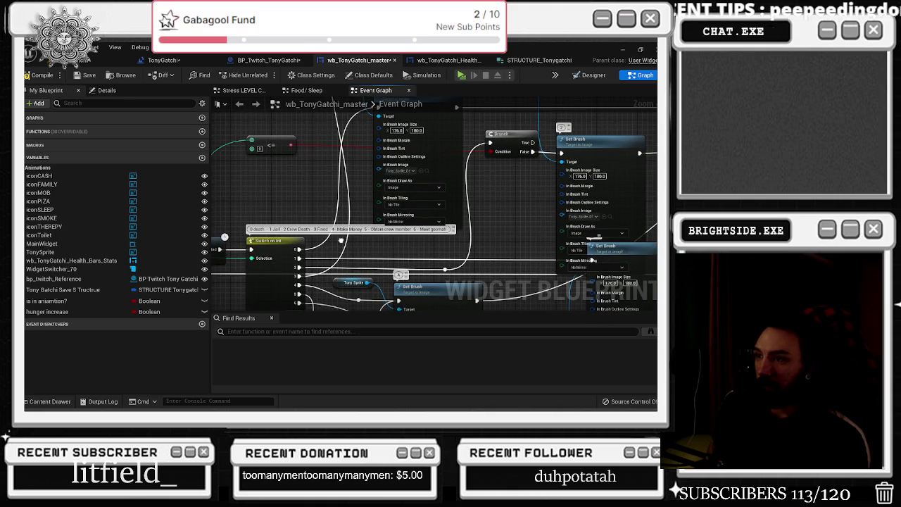
drag(342, 243, 297, 273)
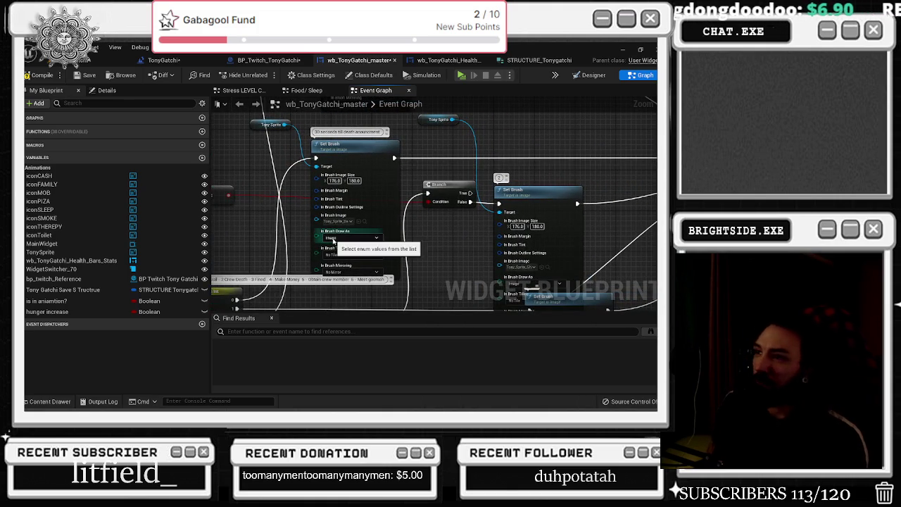
drag(432, 227, 528, 233)
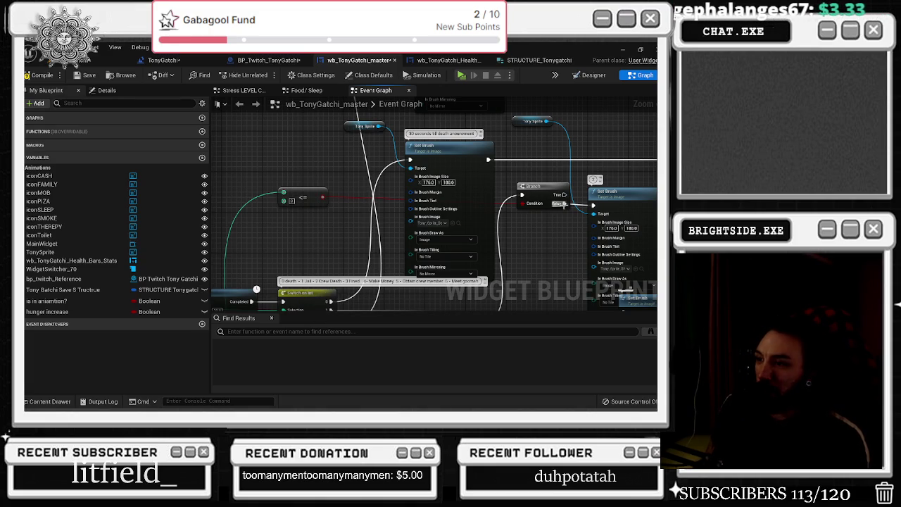
mouse_move(562, 194)
mouse_down()
mouse_move(525, 141)
mouse_move(343, 166)
mouse_up()
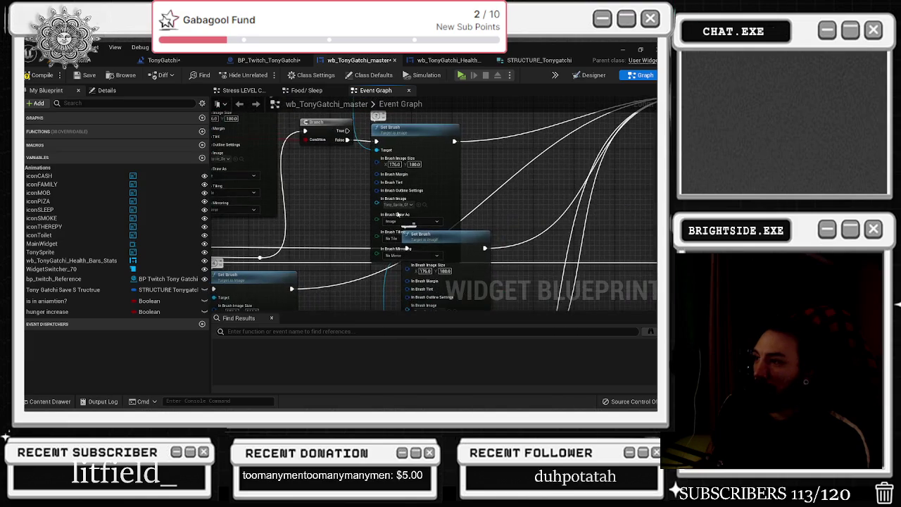
Step: Move a Set Brush node right and connect the Branch's True output to it
mouse_move(480, 239)
mouse_down()
mouse_move(556, 242)
mouse_move(565, 272)
mouse_up()
mouse_move(357, 160)
mouse_down()
mouse_move(490, 285)
mouse_move(532, 254)
mouse_up()
scroll(359, 186, down, 1)
click(425, 161)
drag(534, 223, 567, 220)
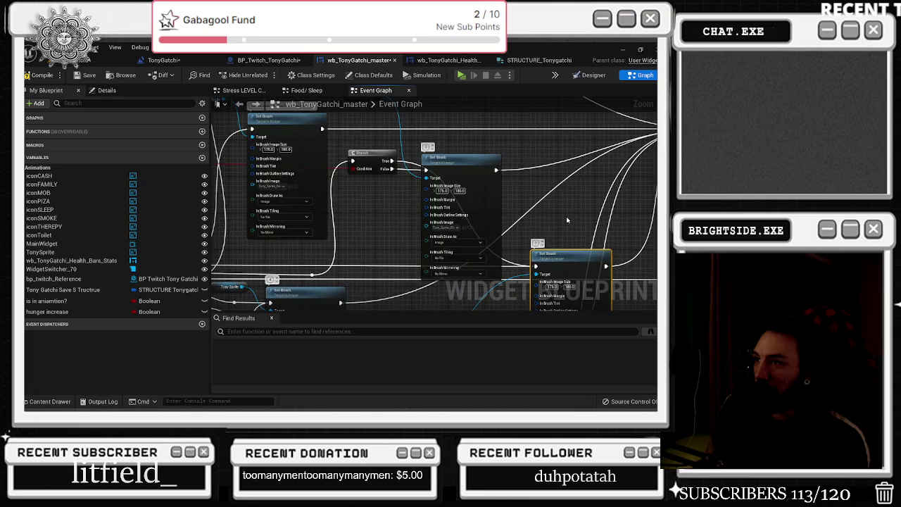
scroll(548, 220, down, 3)
scroll(342, 224, up, 3)
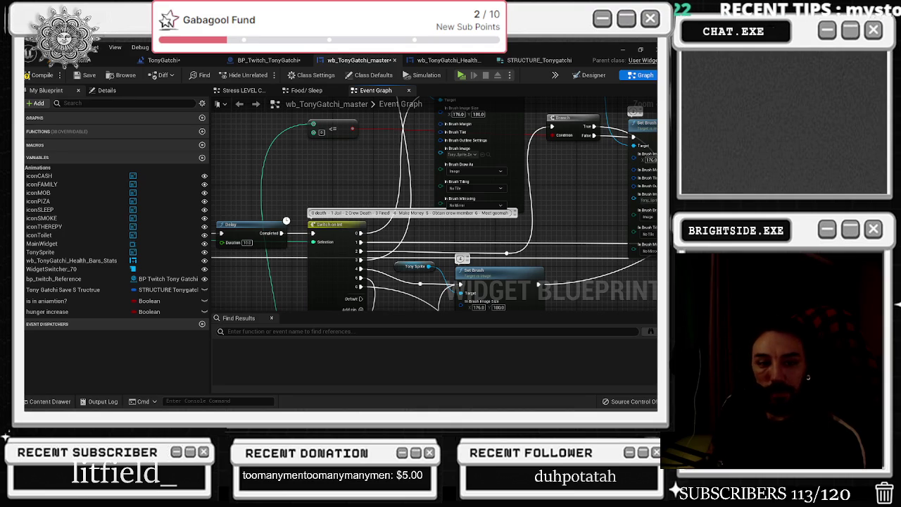
Step: Play the $UICIDEBOYS track from YouTube's My Mix, then return to the editor
key(alt+Tab)
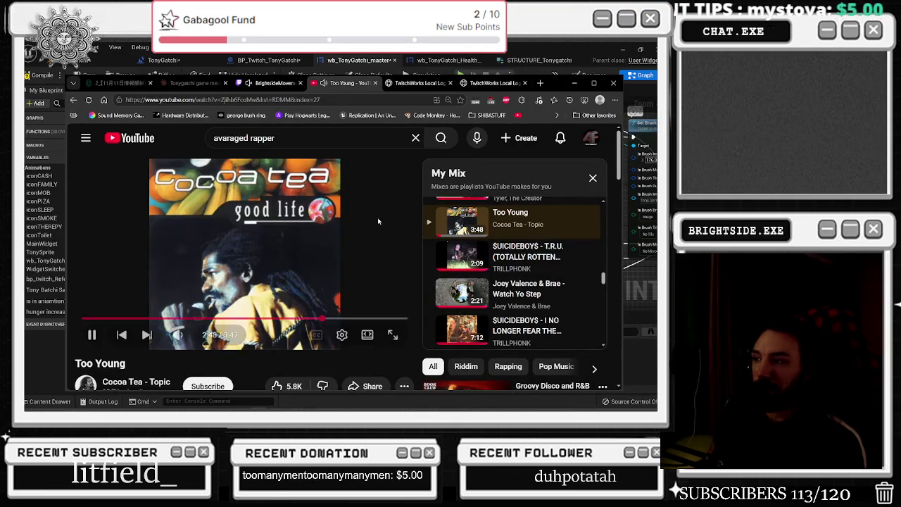
scroll(498, 284, down, 1)
click(510, 278)
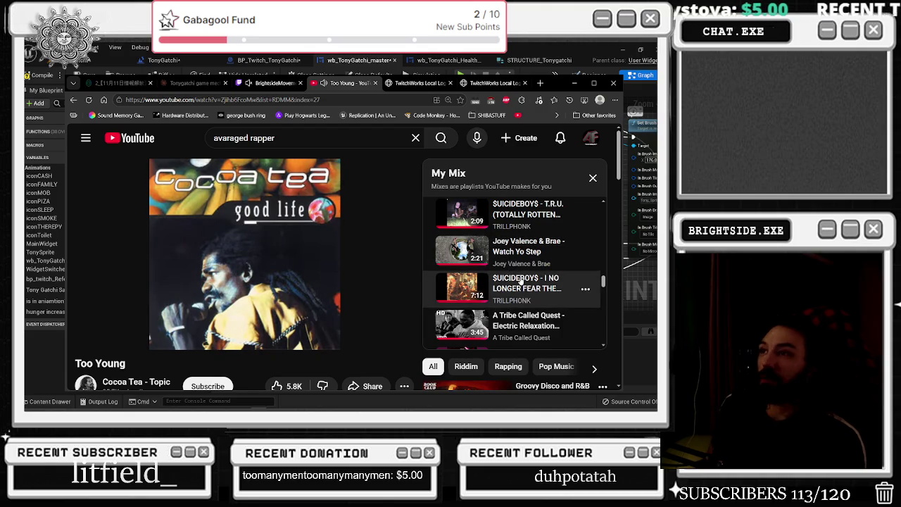
key(alt+Tab)
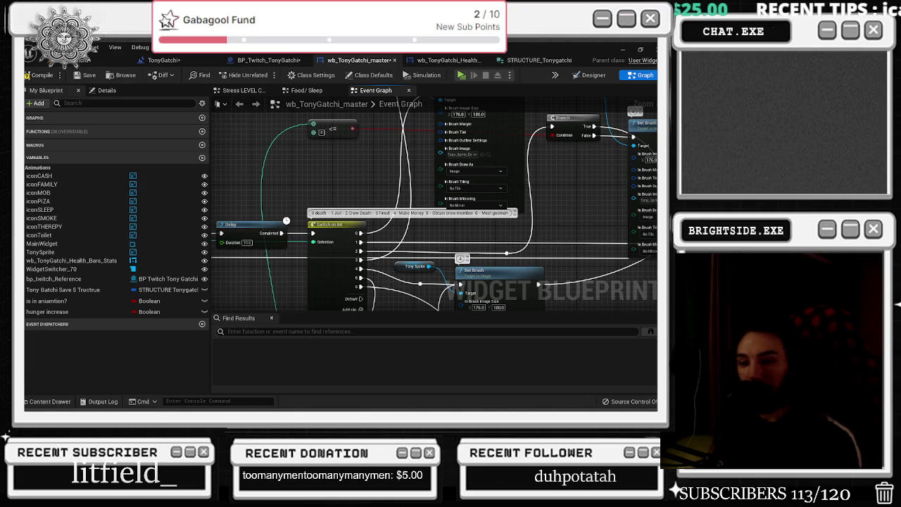
Step: Zoom out over the Event Graph, then back in on the Sequence, Delay and SET nodes
scroll(341, 188, down, 1)
scroll(341, 188, down, 3)
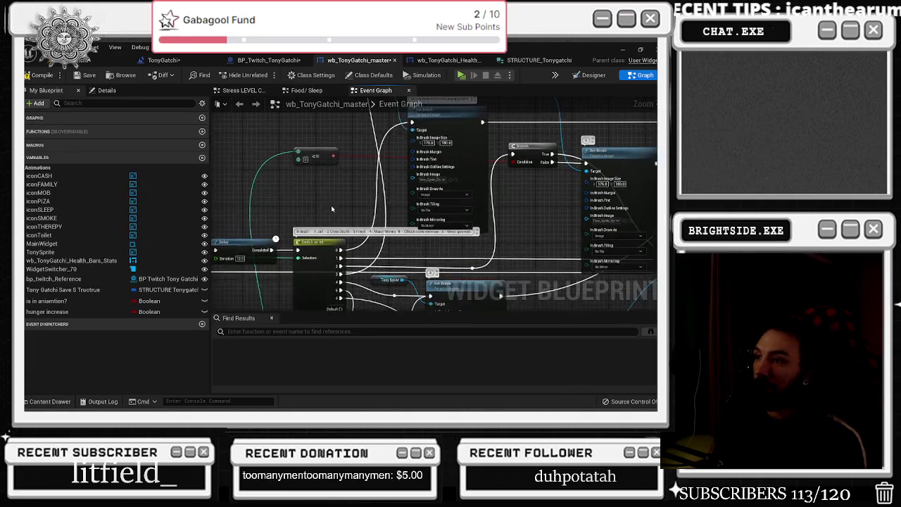
scroll(357, 200, down, 2)
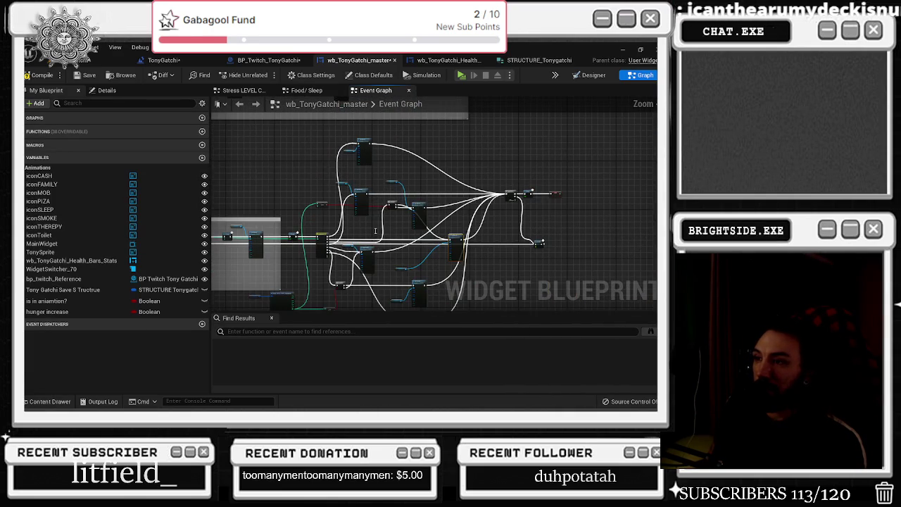
scroll(389, 230, down, 3)
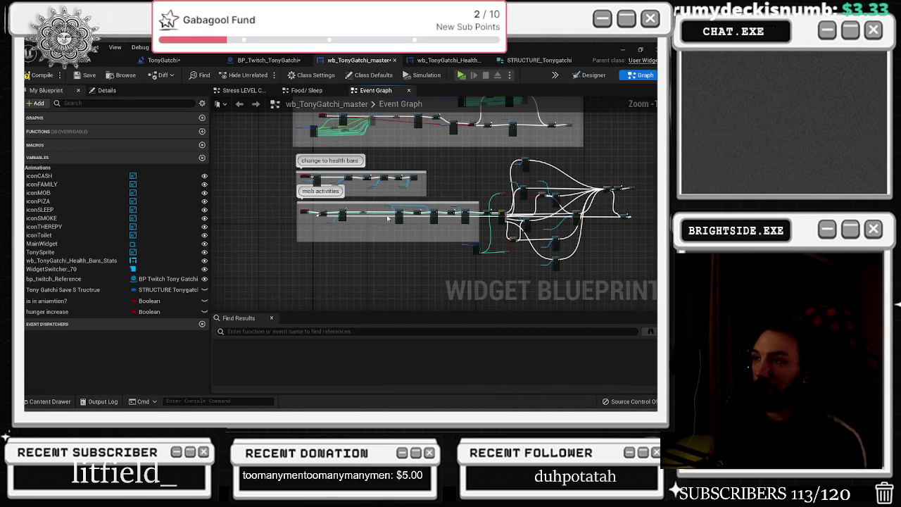
scroll(351, 174, up, 5)
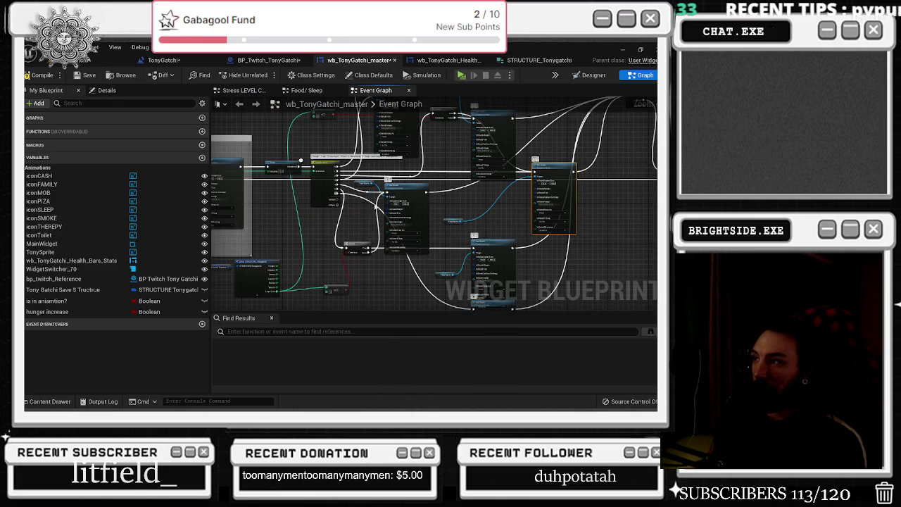
scroll(434, 203, down, 2)
scroll(380, 210, up, 2)
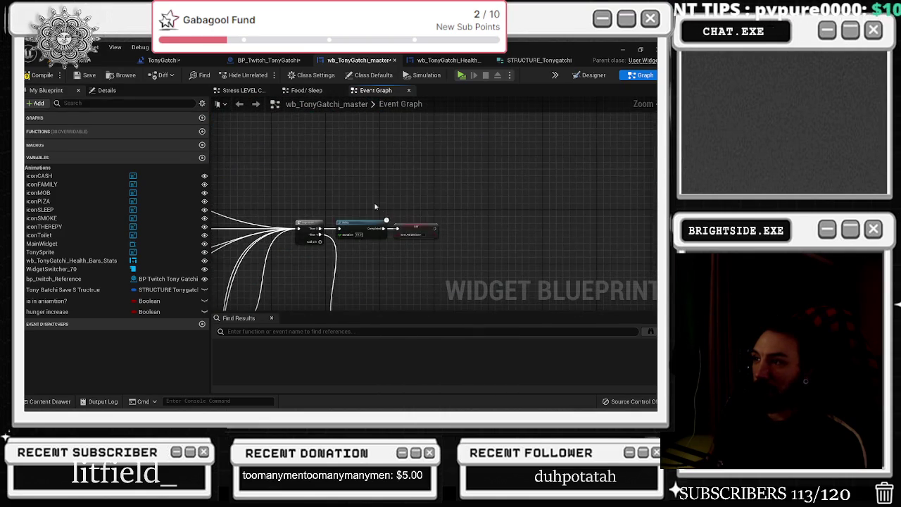
Step: Set the lower Delay's duration to 600 and give it a '10 minutes till you can…' comment
drag(441, 237, 470, 237)
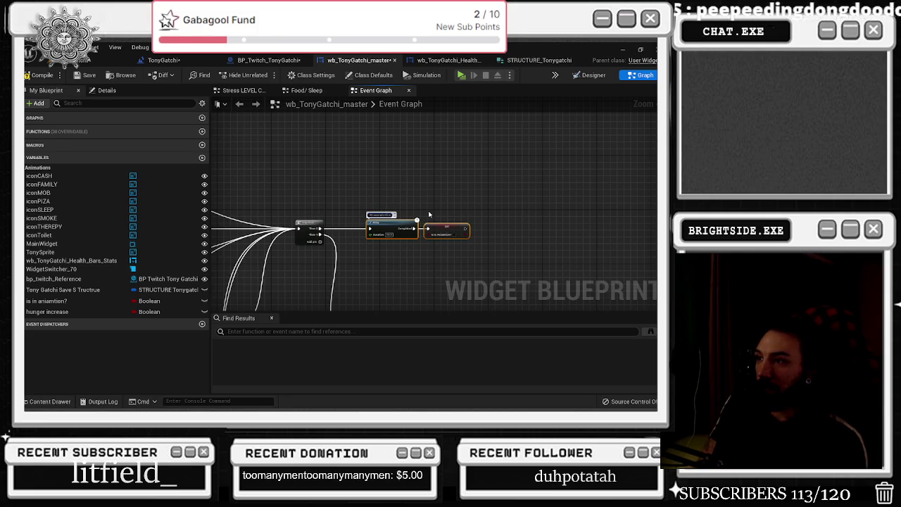
scroll(428, 214, up, 3)
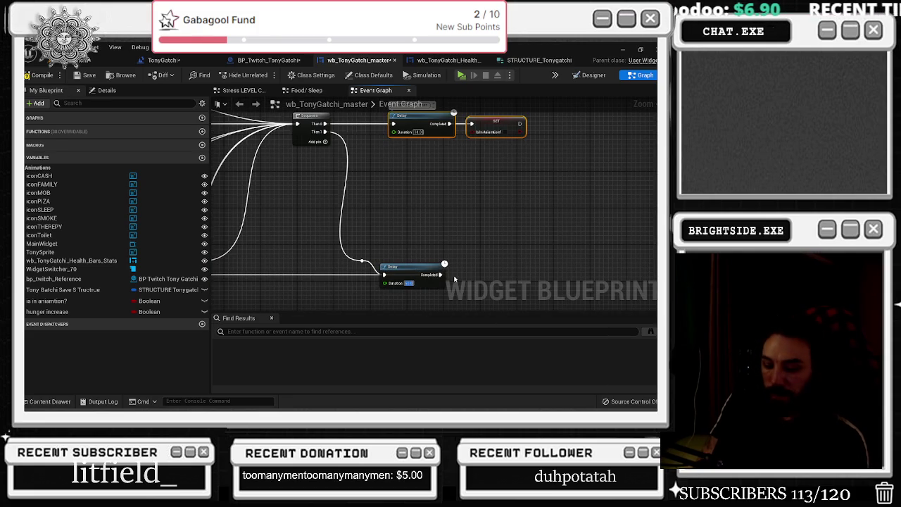
click(454, 279)
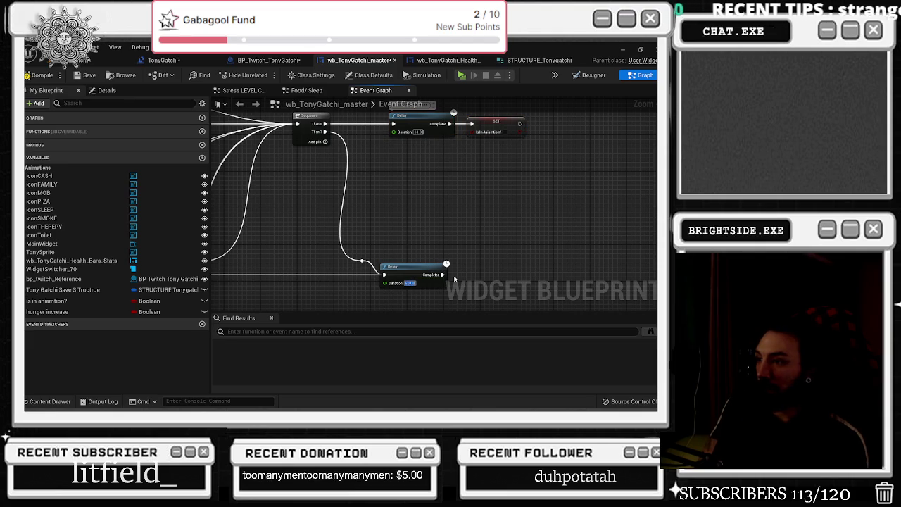
text(600)
key(Return)
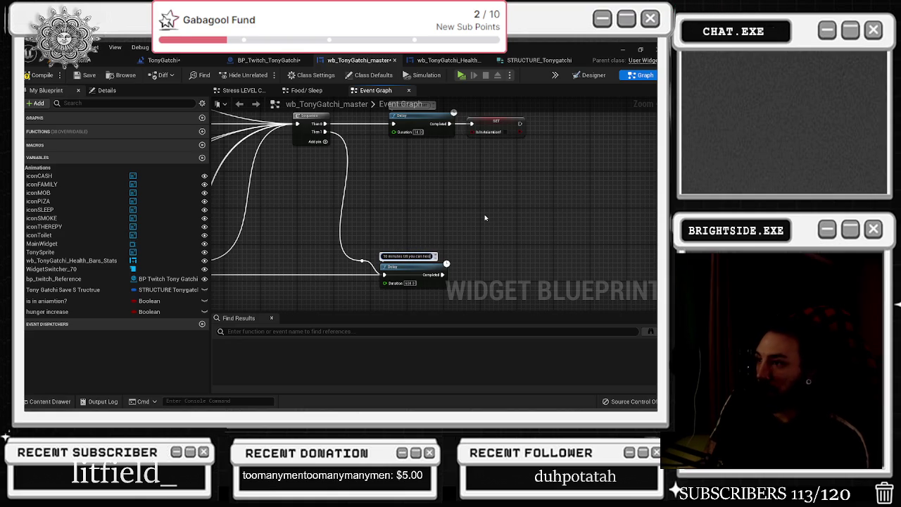
key(Return)
Step: Nudge the lower Delay right and add a reroute point on its incoming Then 1 wire
drag(405, 276, 417, 276)
mouse_move(362, 258)
mouse_down()
mouse_move(498, 264)
mouse_move(512, 240)
mouse_move(504, 230)
mouse_up()
double_click(497, 266)
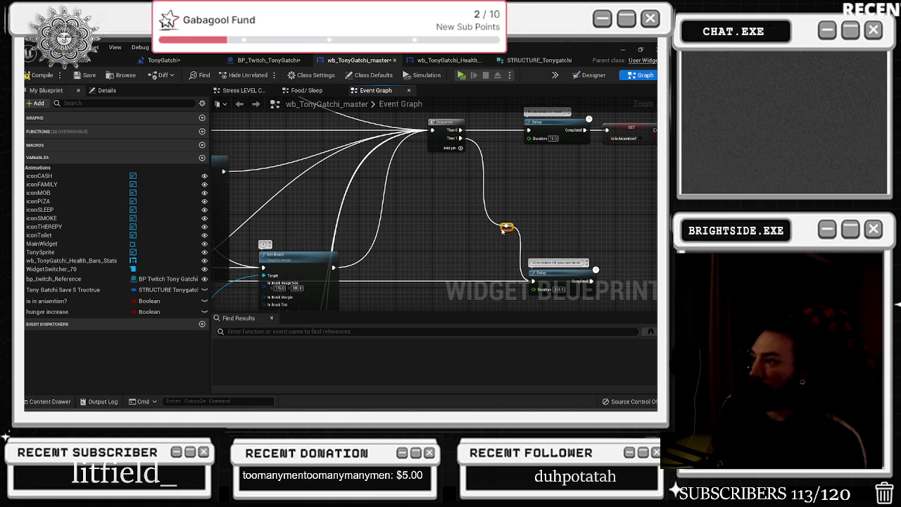
scroll(504, 237, down, 1)
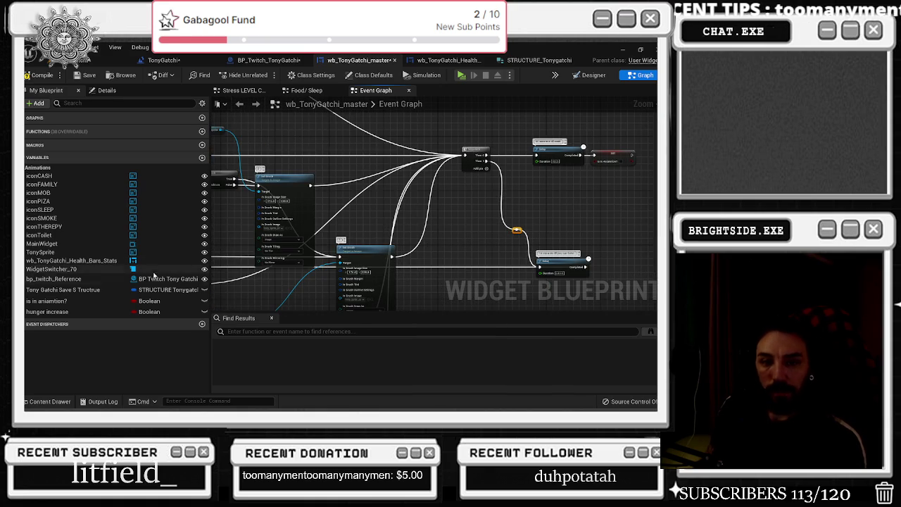
Step: Shift the Team Size "<=" node right beside its Branch, then review the Delay and Switch on Int wiring
scroll(445, 186, up, 5)
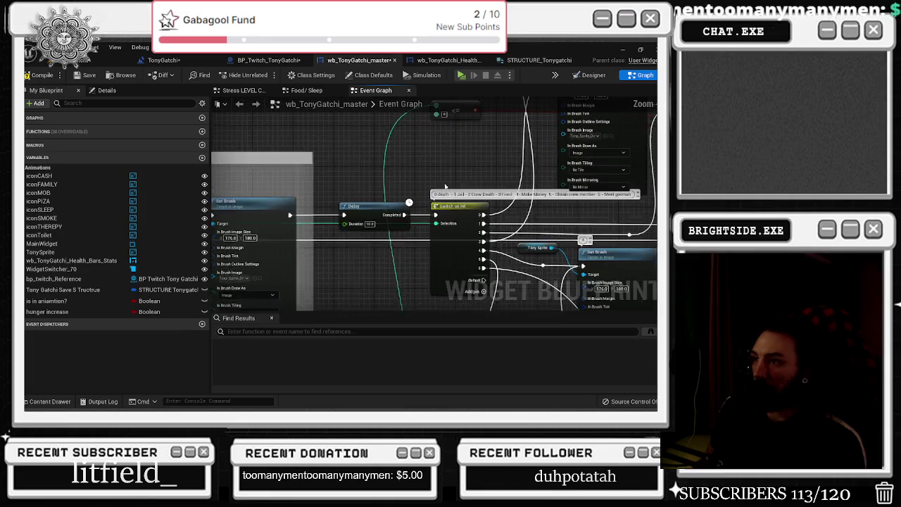
drag(419, 185, 457, 185)
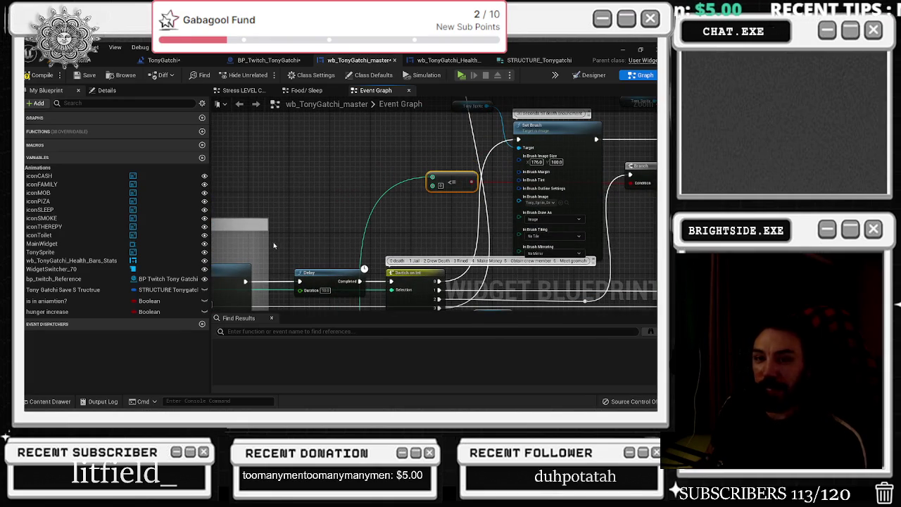
mouse_move(420, 252)
mouse_down()
mouse_move(397, 212)
mouse_move(295, 186)
mouse_move(300, 161)
mouse_up()
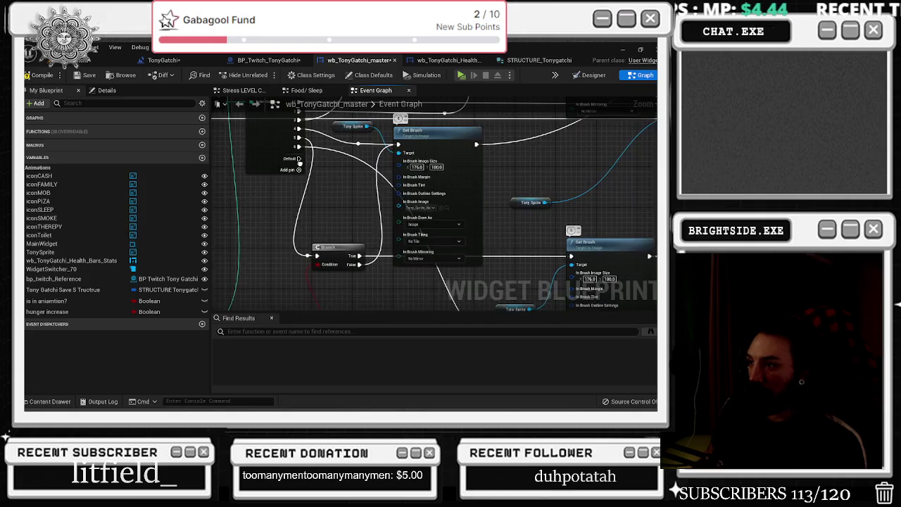
drag(342, 245, 412, 167)
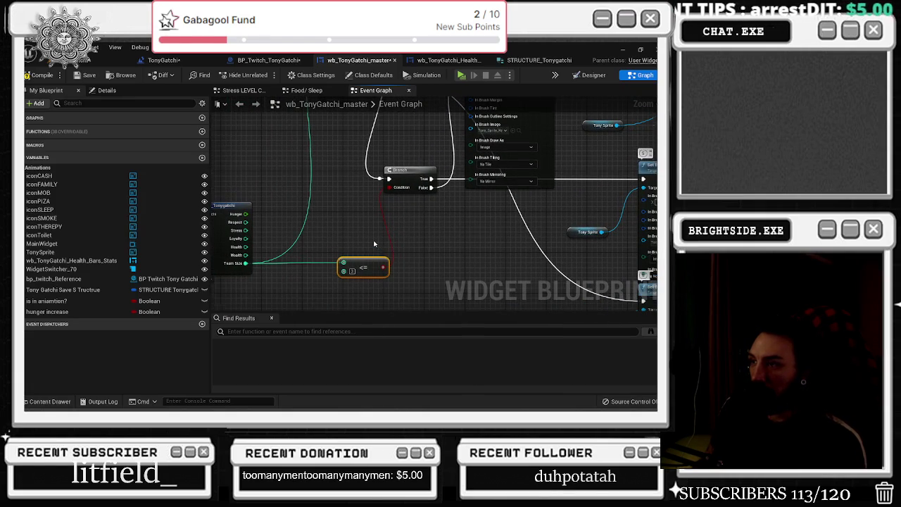
drag(375, 244, 336, 180)
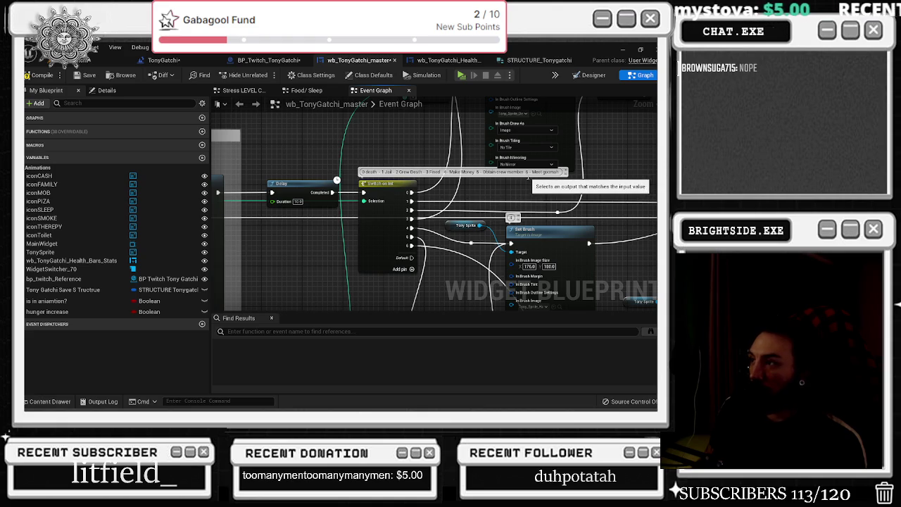
scroll(397, 200, down, 2)
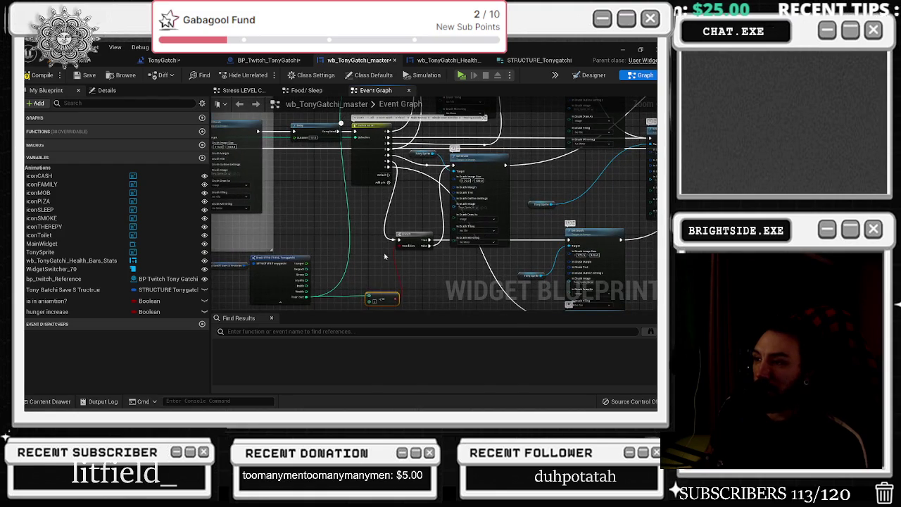
scroll(375, 251, up, 2)
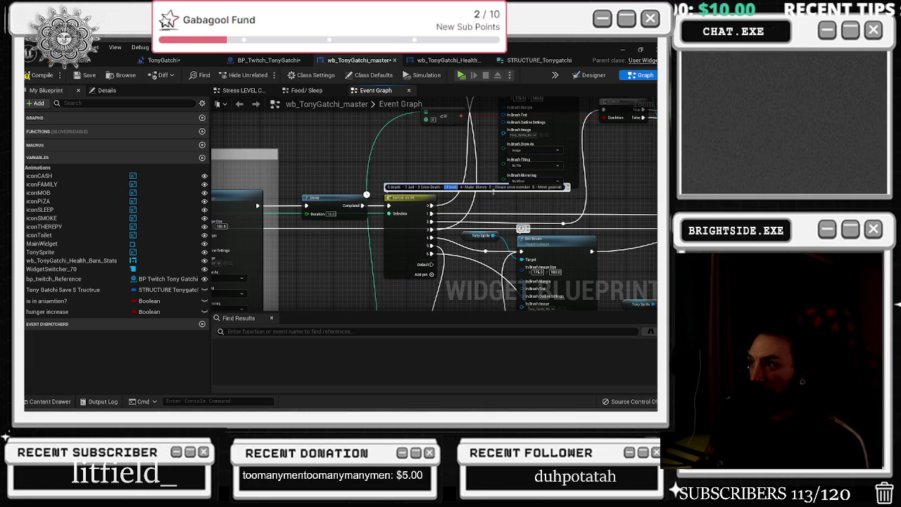
scroll(475, 209, down, 4)
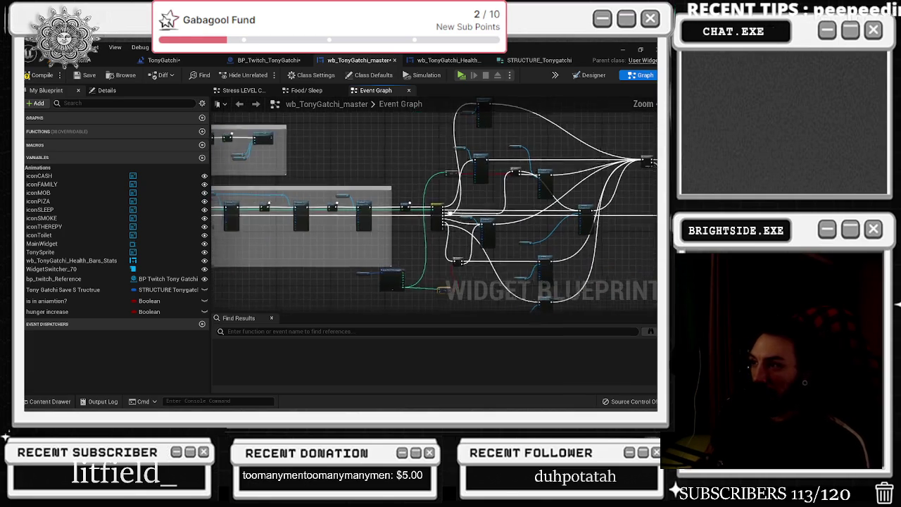
Step: Place the Tony Sprite getter beside its Set Brush node, select both, and open the collapse options
scroll(478, 166, up, 3)
mouse_move(427, 166)
mouse_down()
mouse_move(542, 302)
mouse_move(594, 306)
mouse_up()
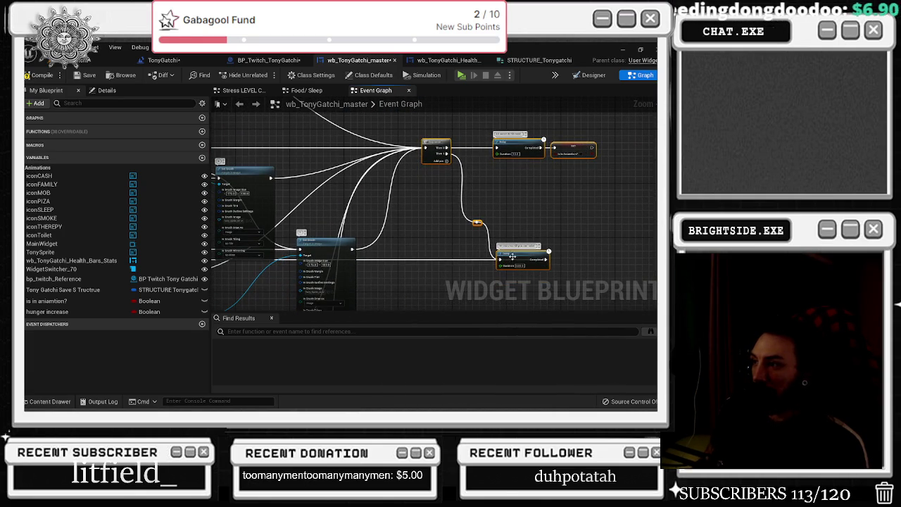
drag(504, 254, 494, 233)
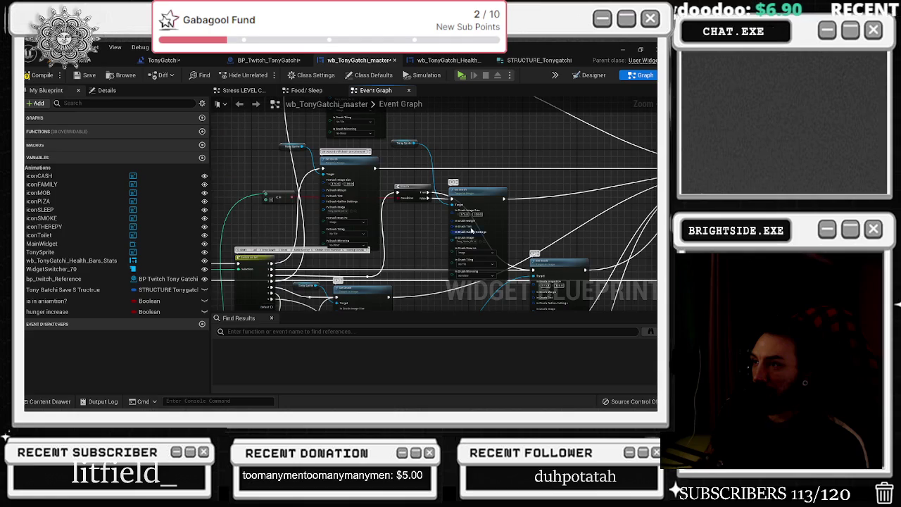
drag(439, 246, 454, 206)
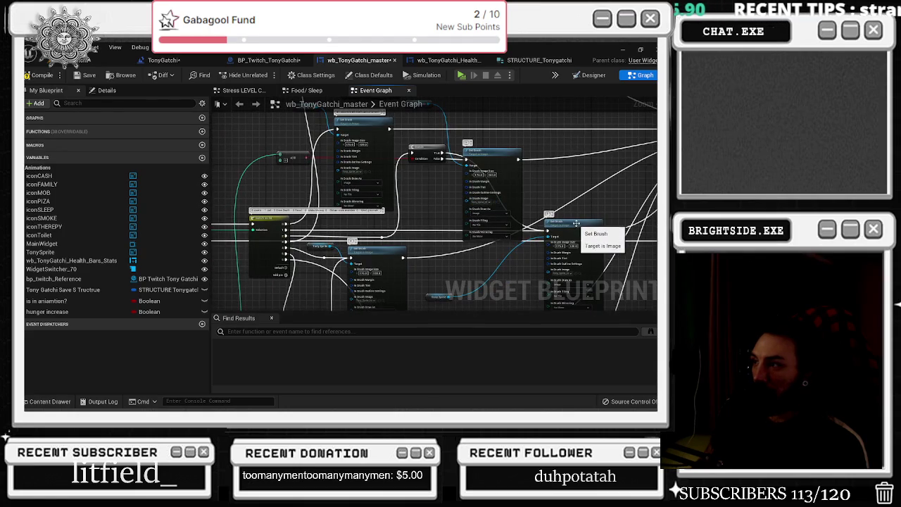
drag(498, 266, 476, 245)
drag(425, 275, 498, 251)
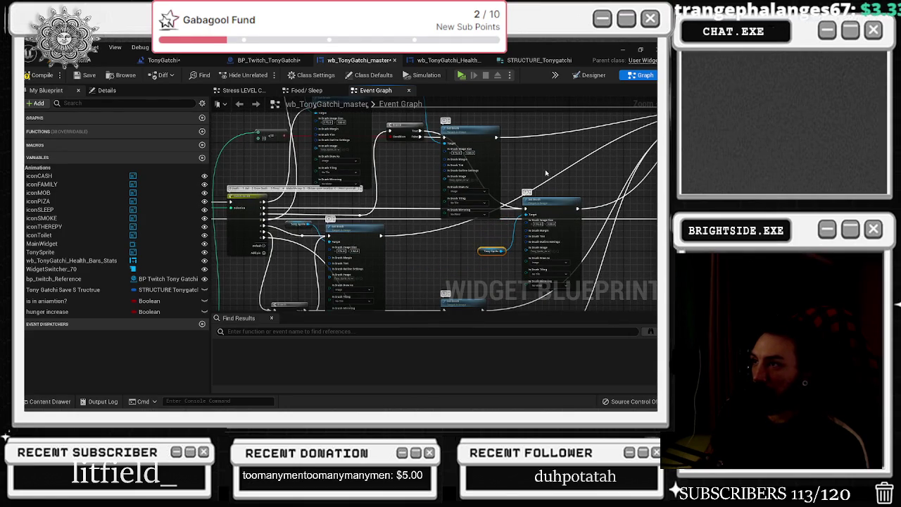
drag(473, 126, 483, 130)
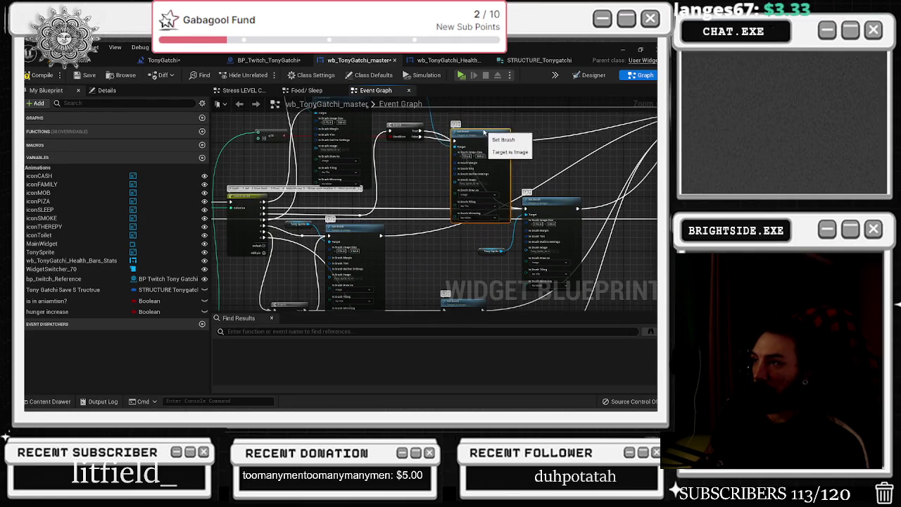
drag(477, 221, 551, 290)
right_click(561, 198)
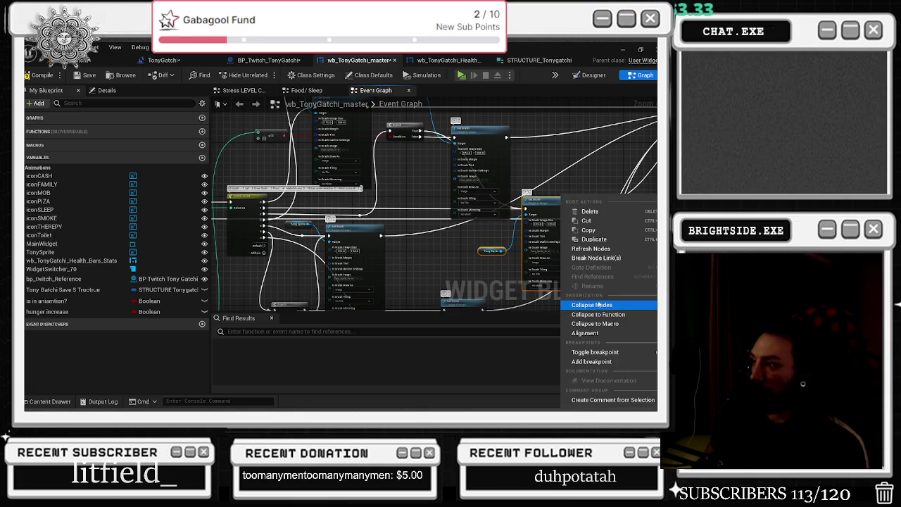